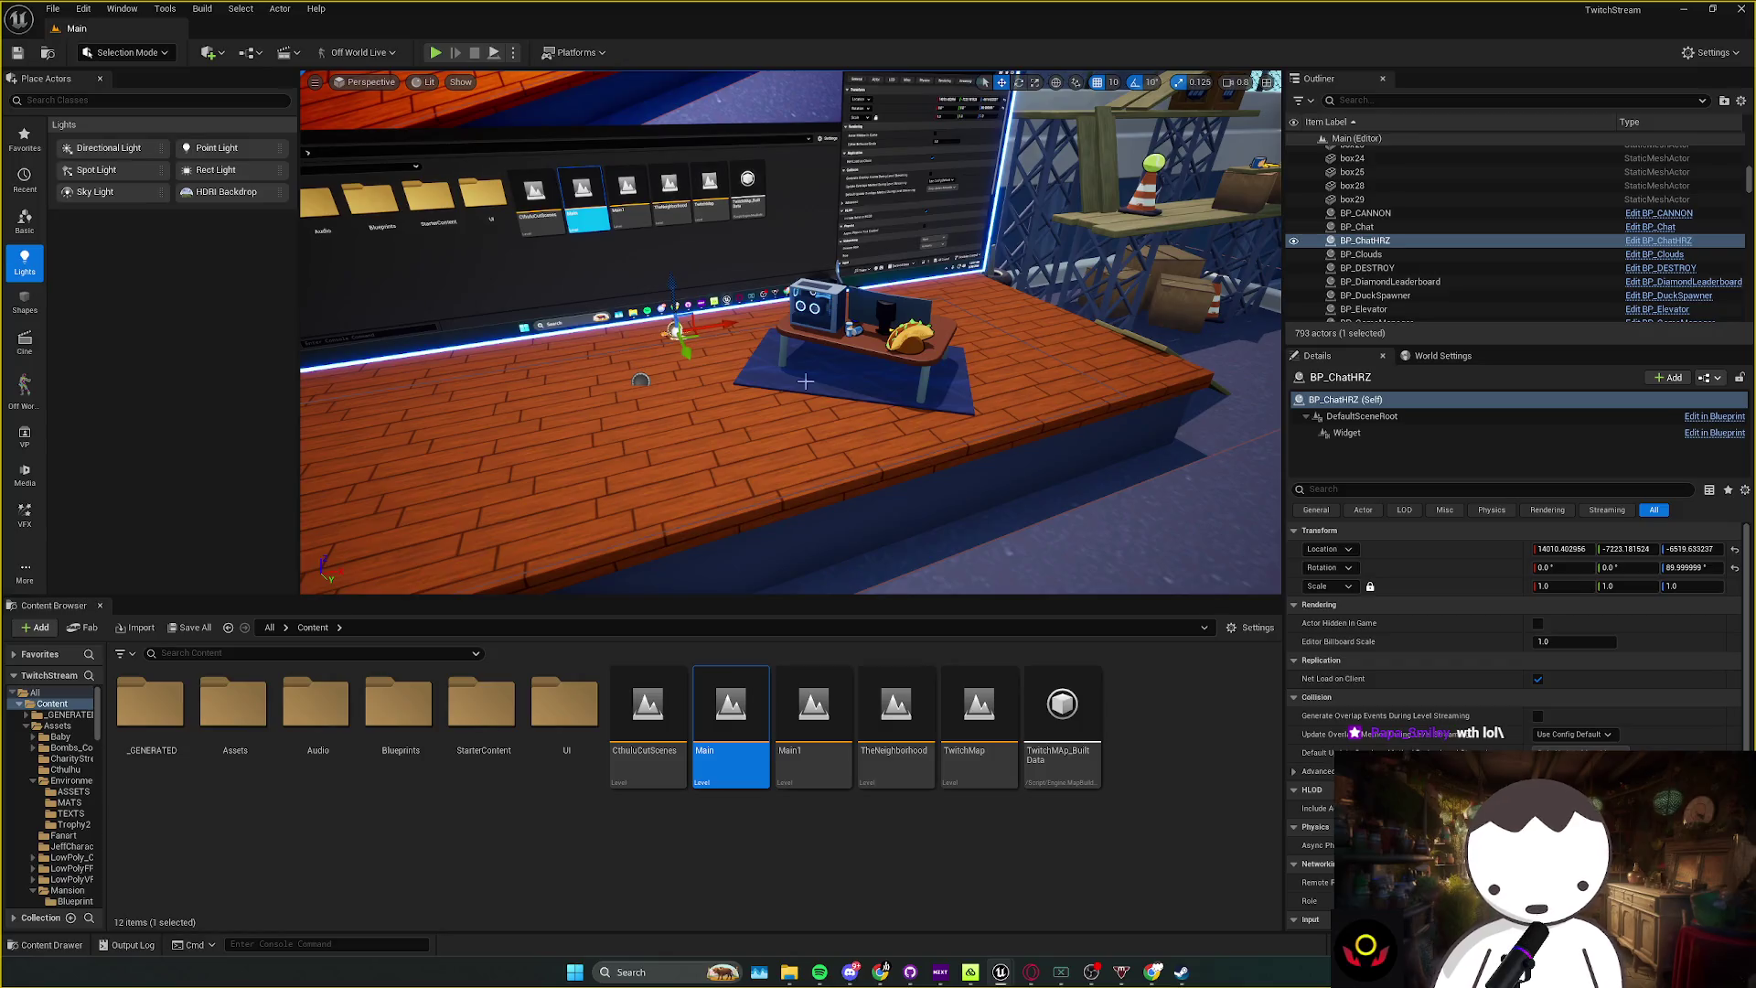
Step: Orbit and fly the view around the desk, platform, pool and big wall monitor
drag(804, 382, 777, 372)
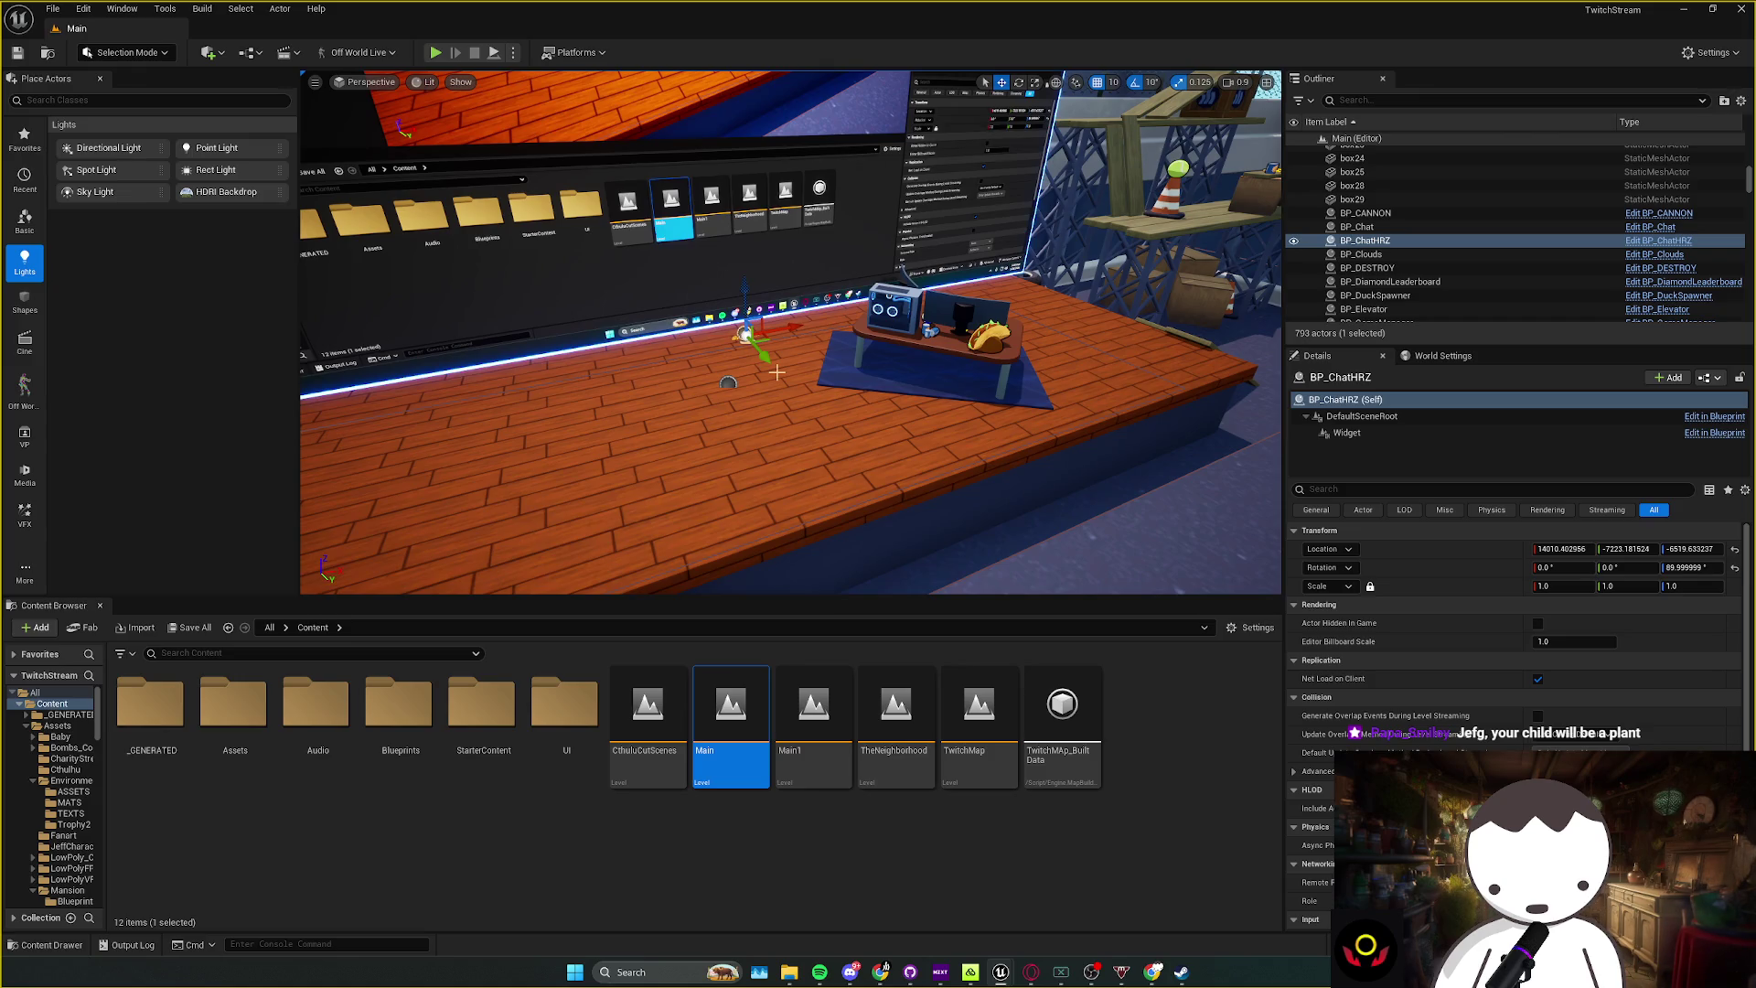
drag(777, 372, 829, 414)
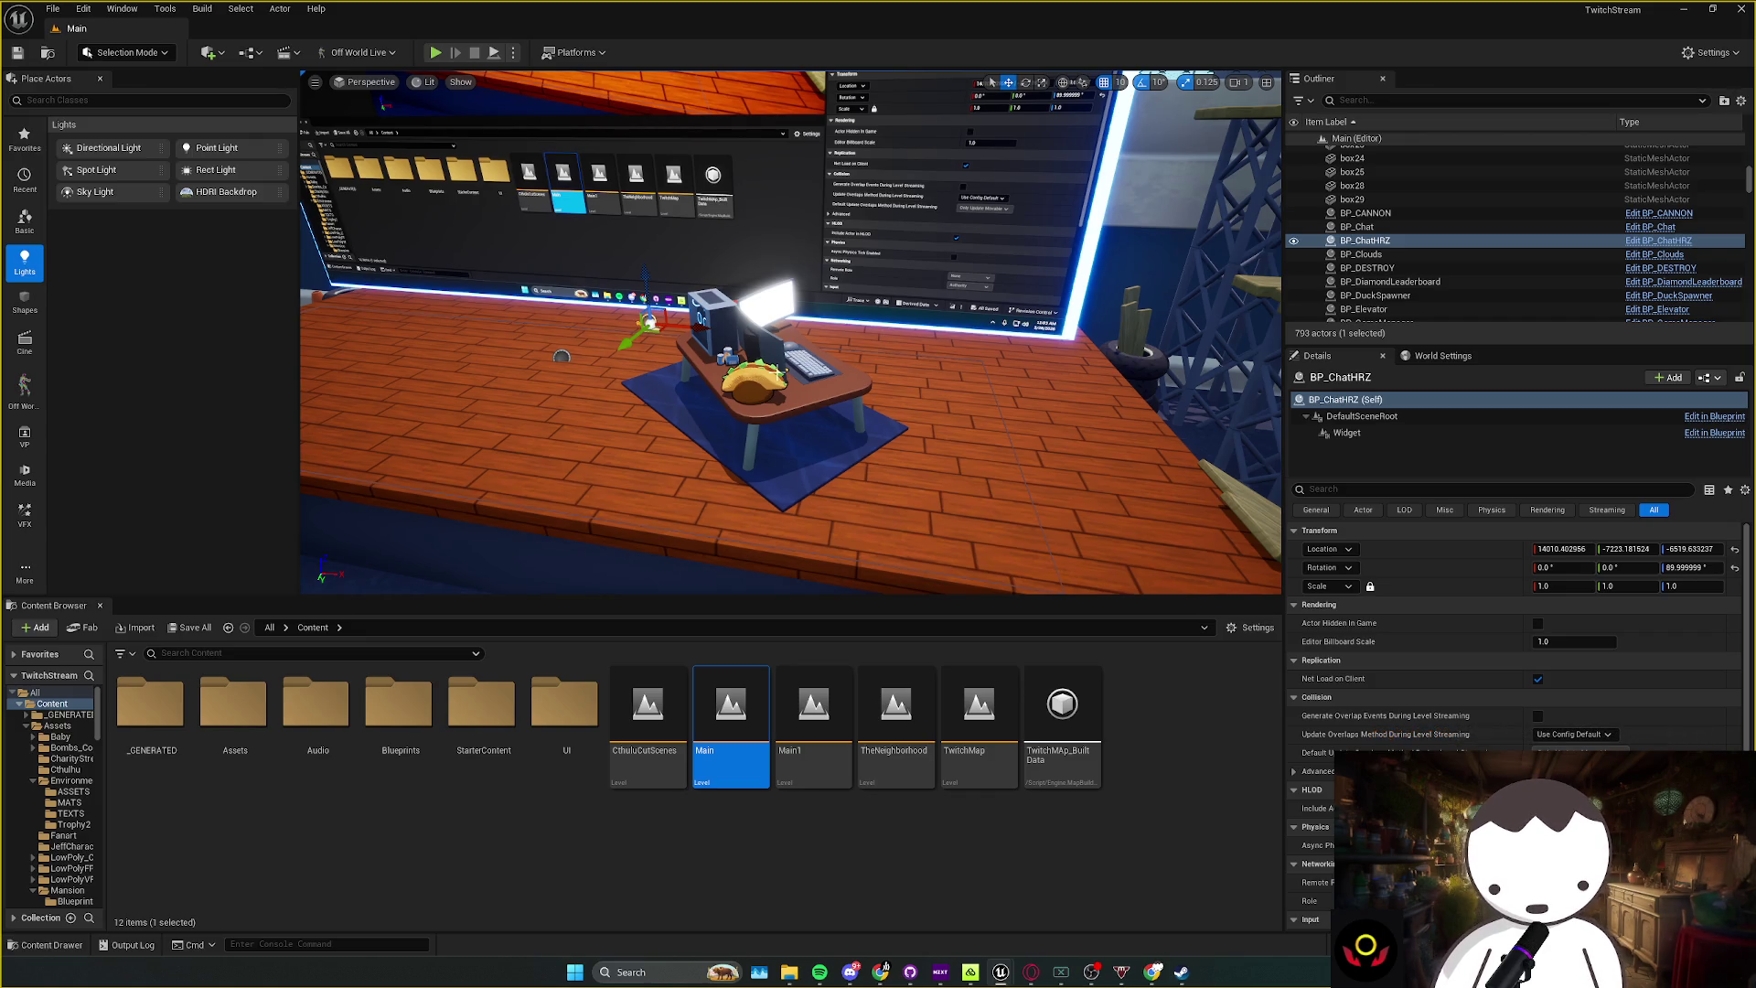
mouse_move(777, 366)
mouse_down()
mouse_move(731, 384)
mouse_move(784, 403)
mouse_move(713, 395)
mouse_move(775, 363)
mouse_up()
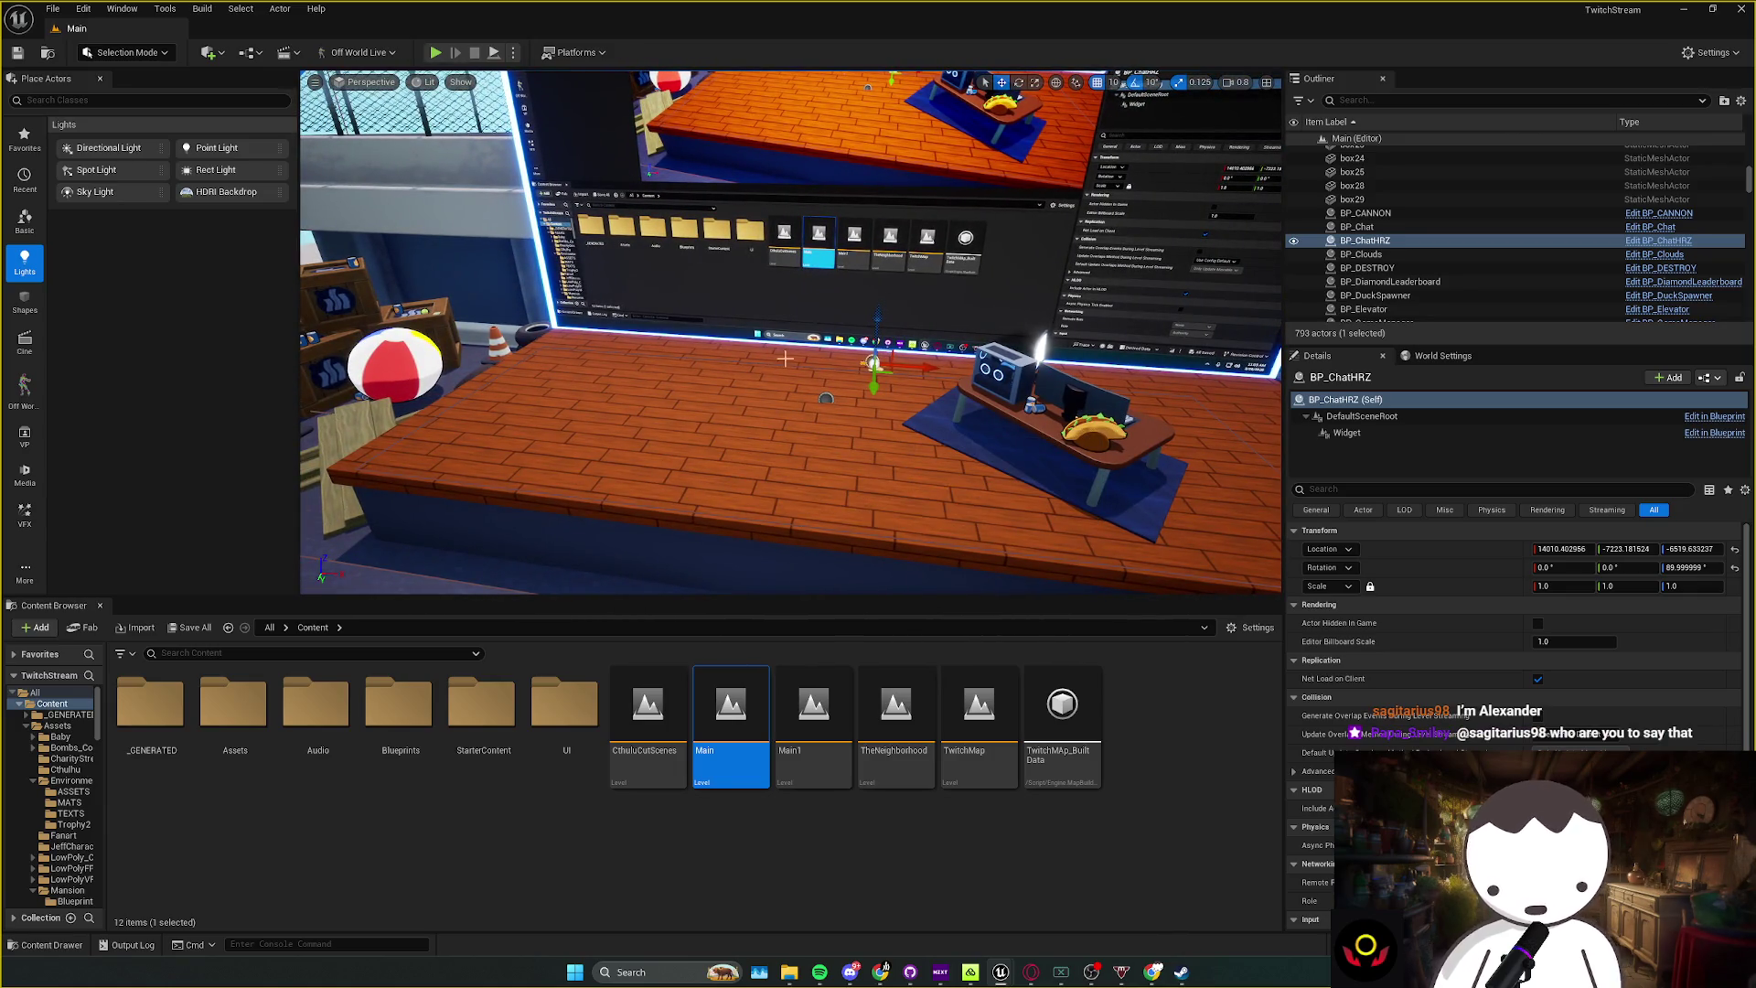
drag(785, 359, 823, 370)
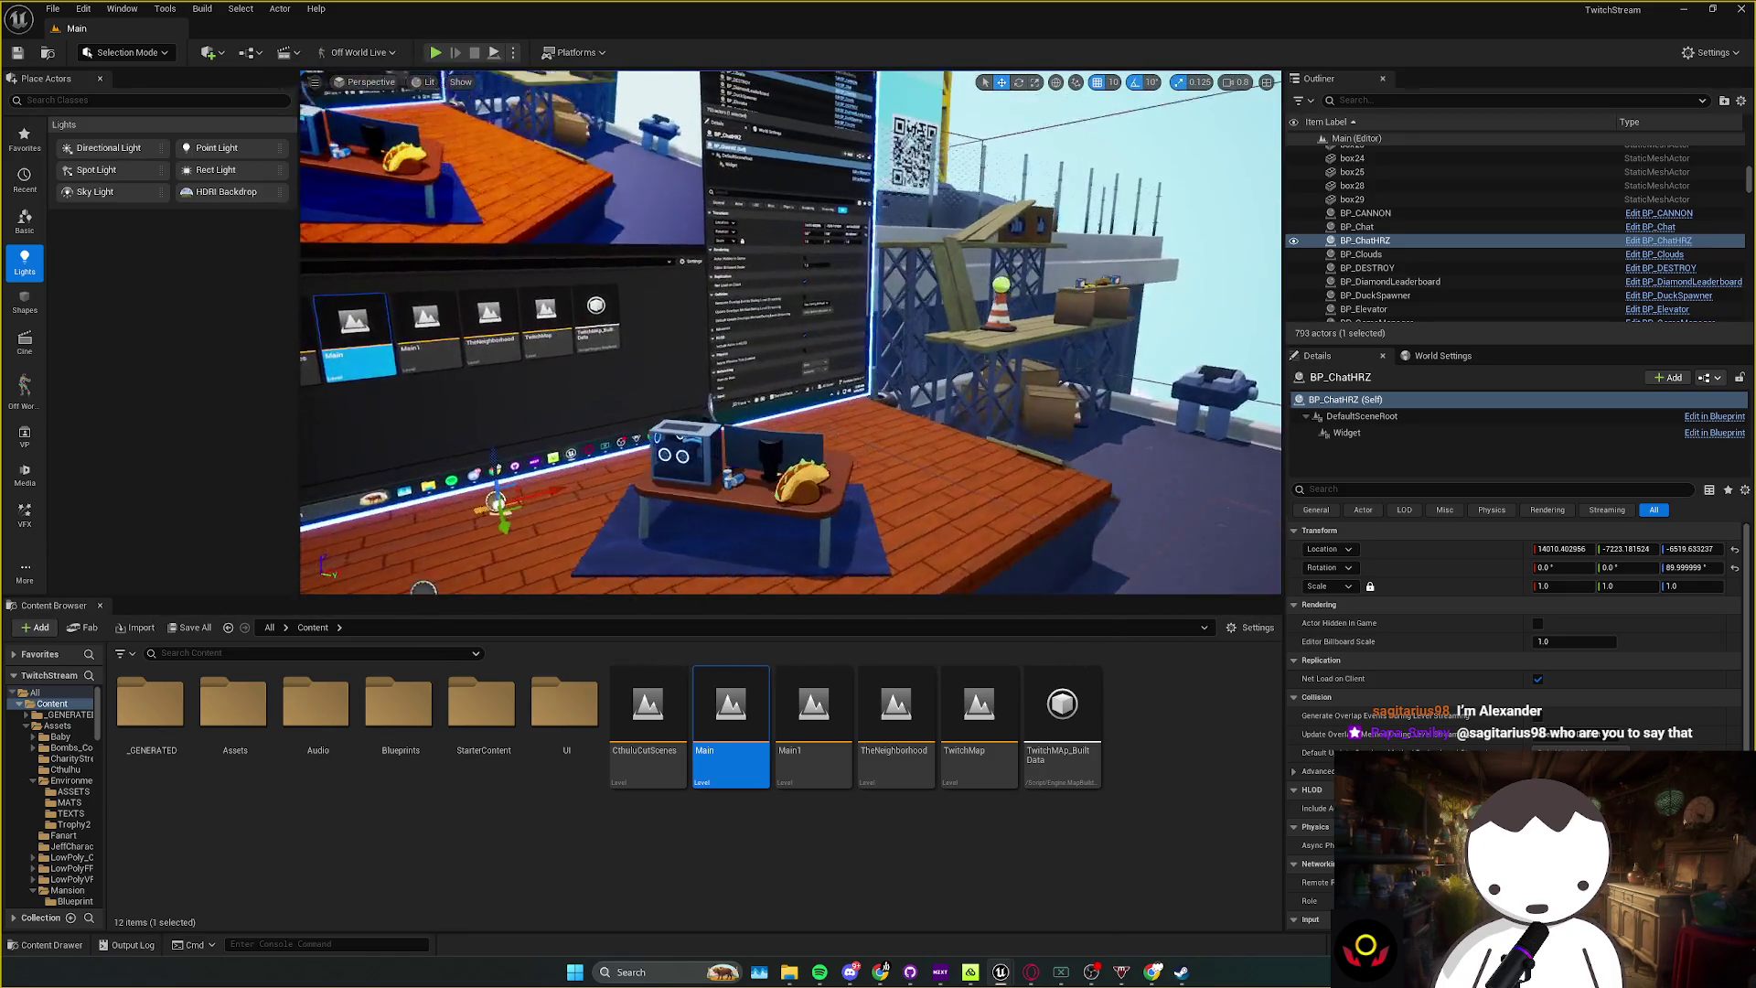
drag(823, 371, 486, 343)
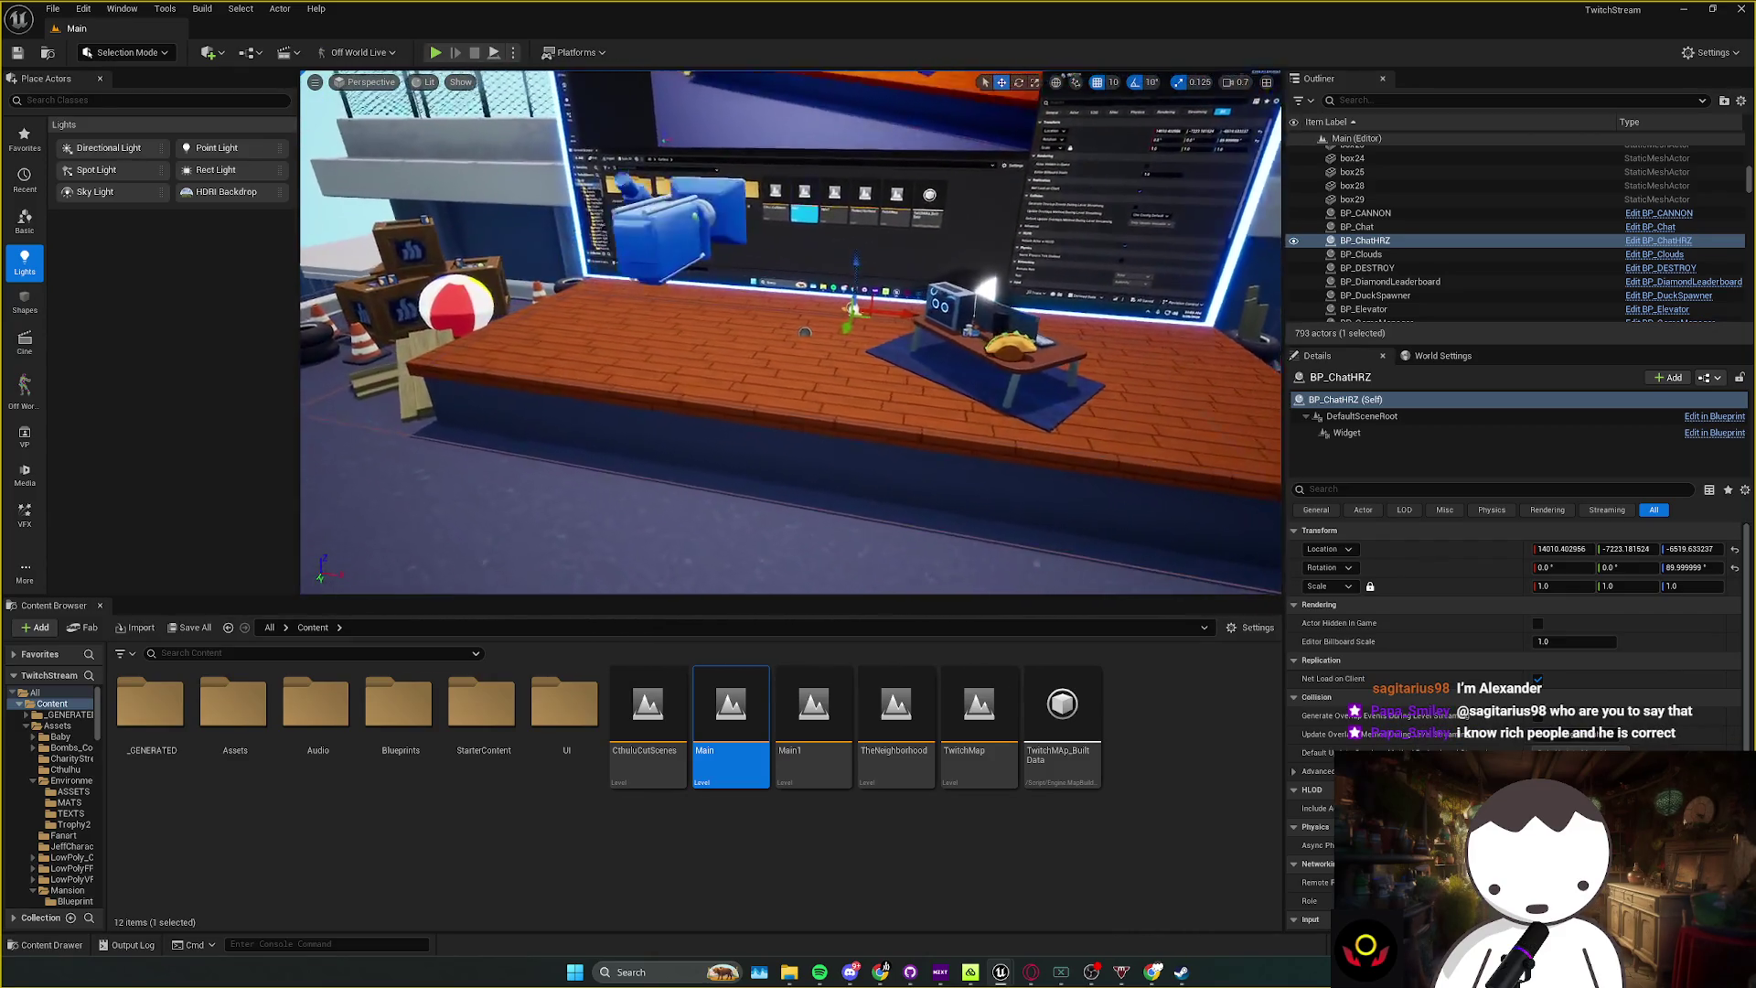
mouse_move(486, 343)
mouse_down()
mouse_move(486, 320)
mouse_move(508, 393)
mouse_up()
key(Escape)
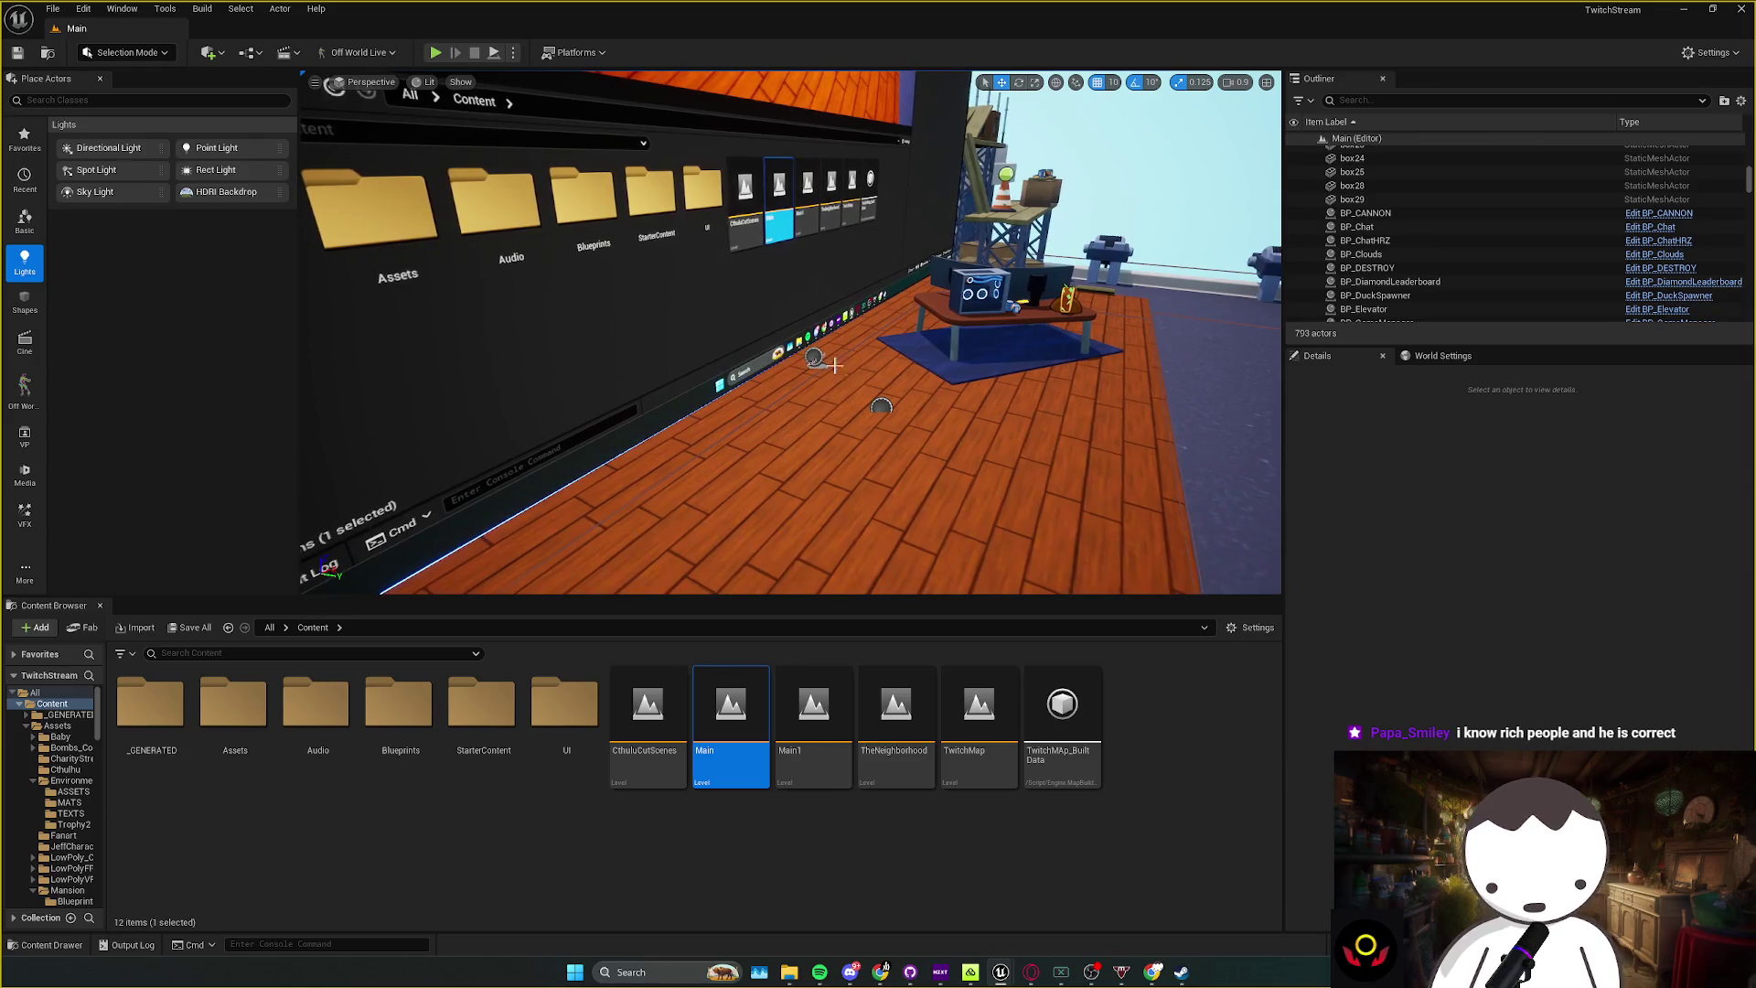
click(834, 365)
key(Escape)
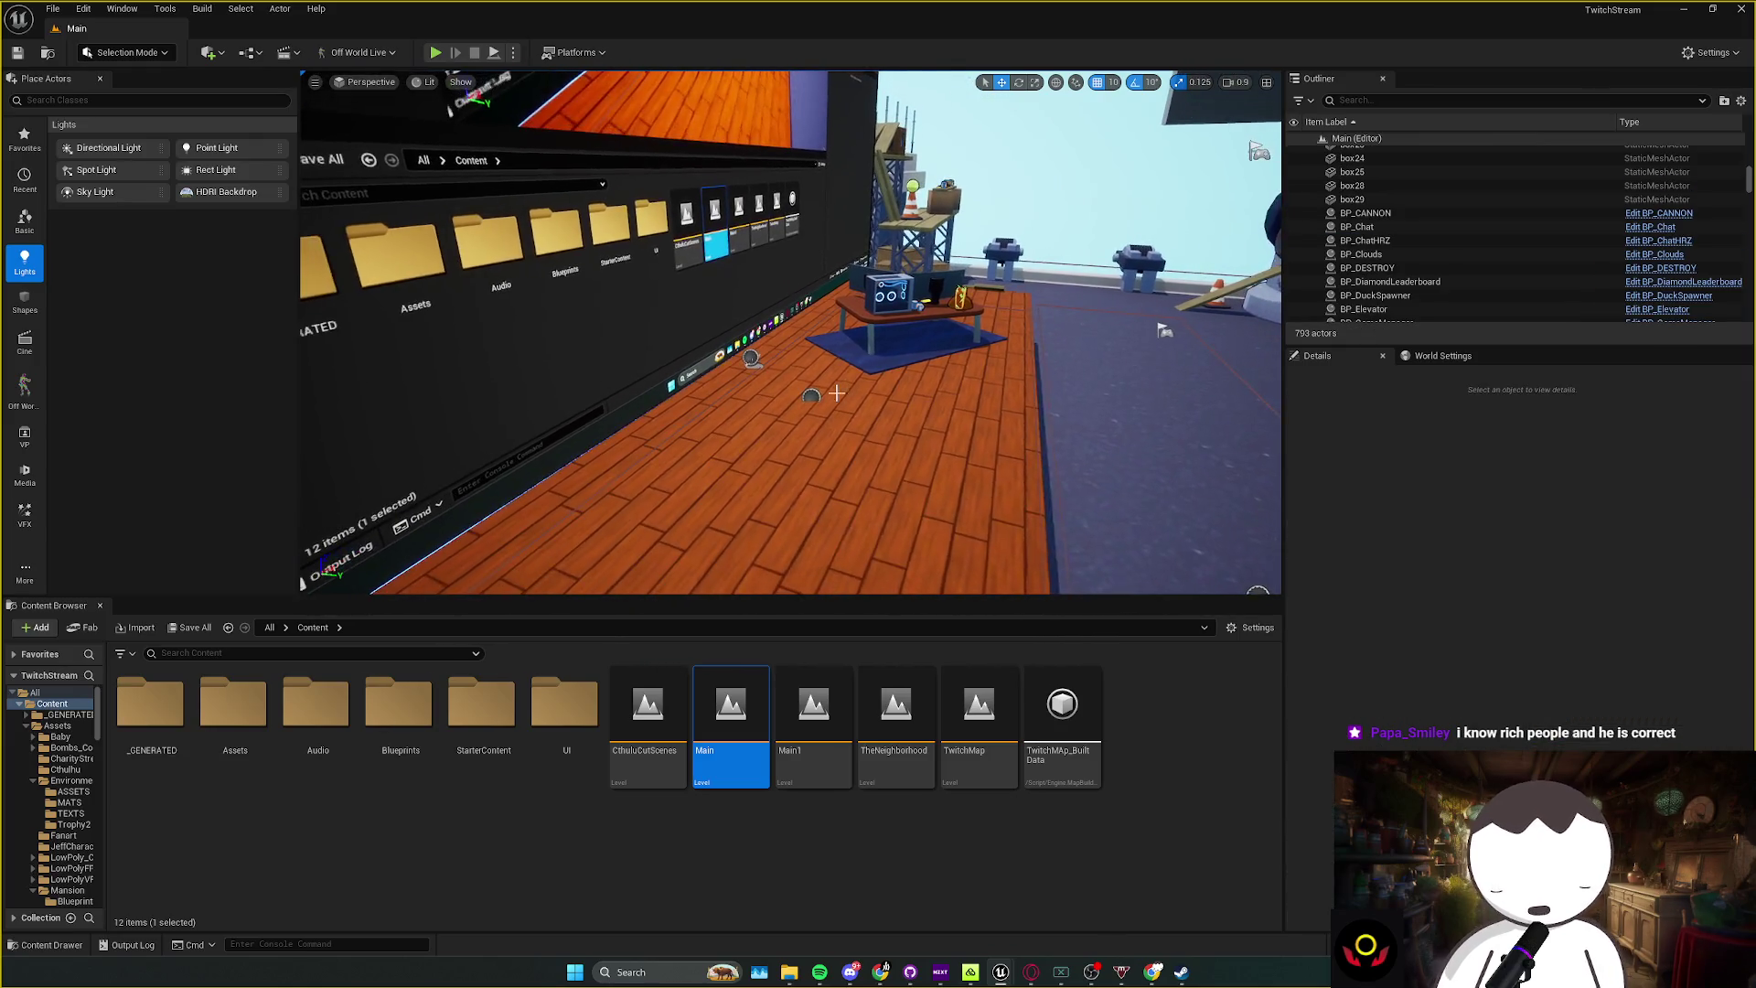
click(836, 392)
key(Escape)
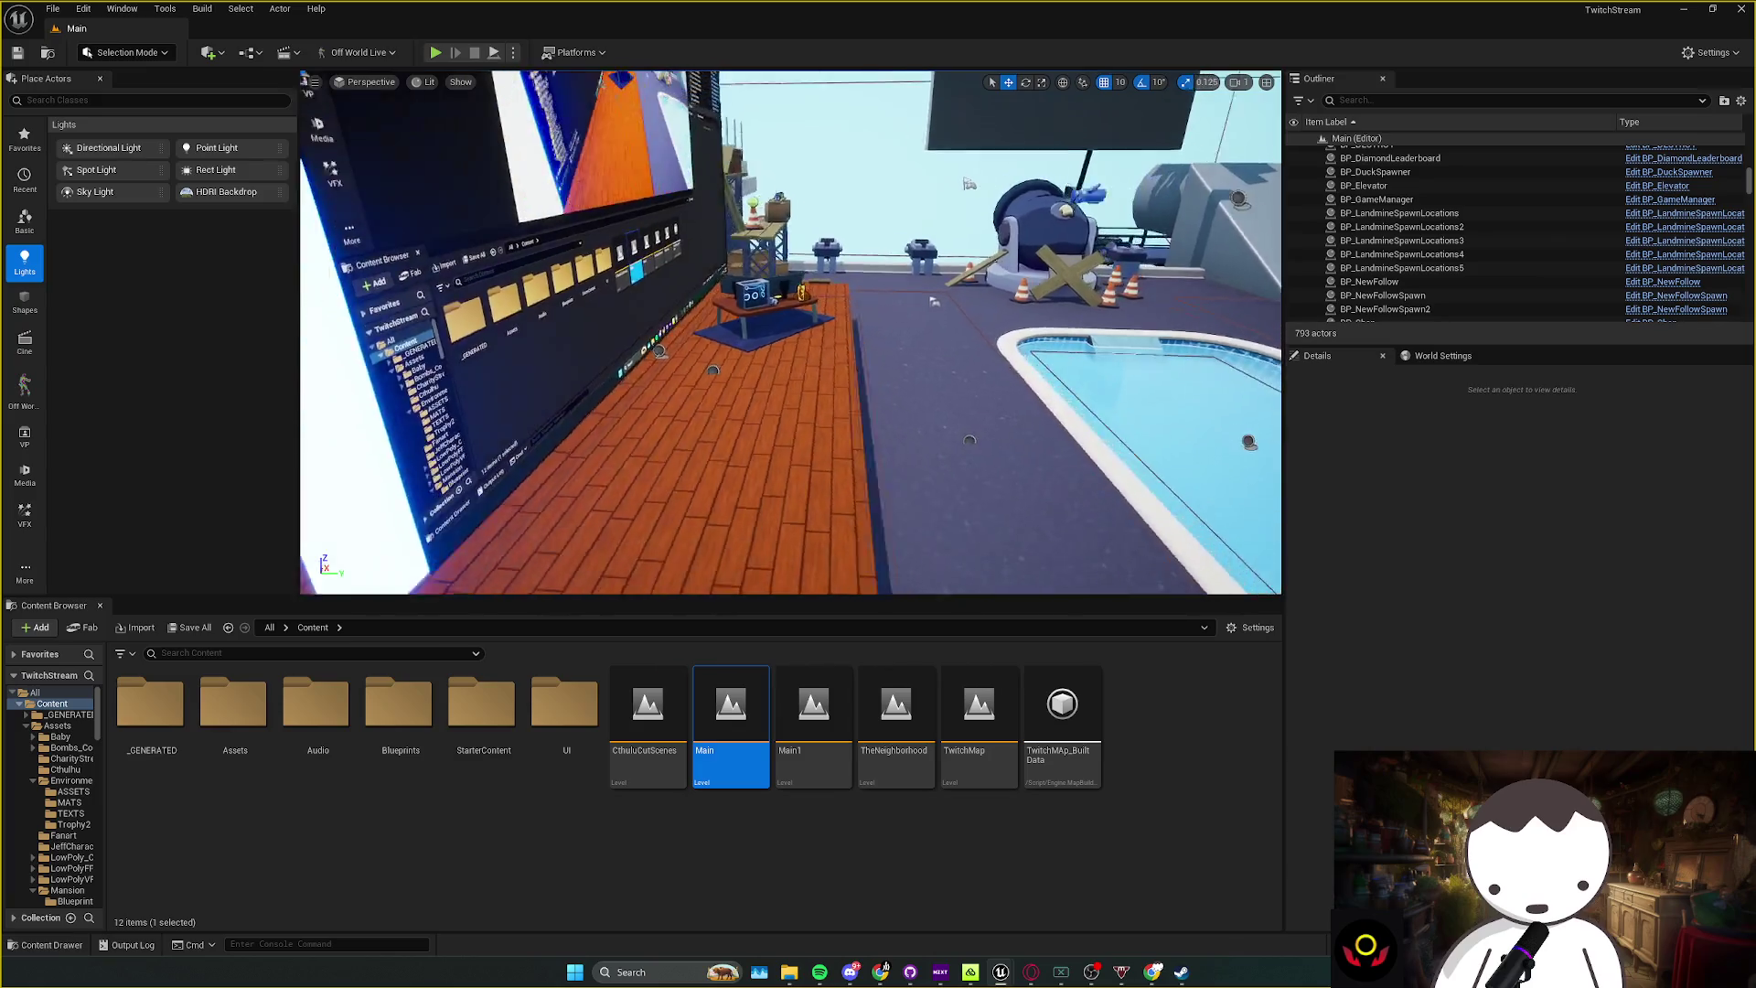
key(a)
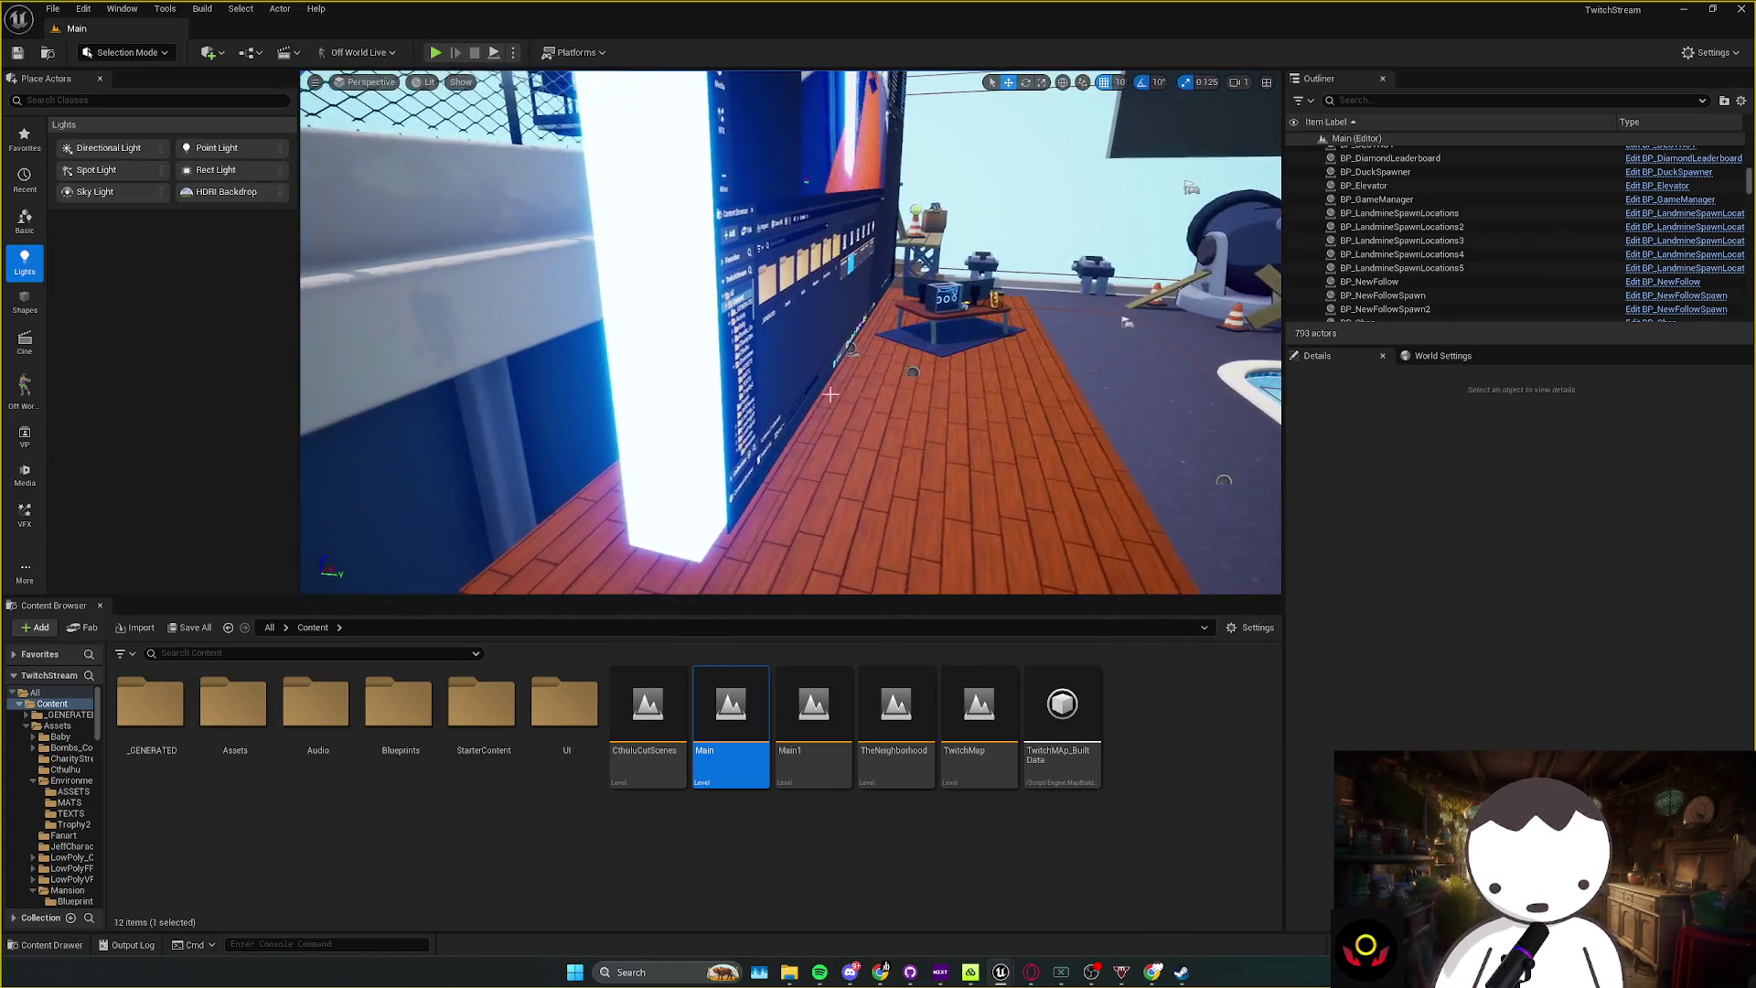
mouse_move(830, 394)
mouse_down()
mouse_move(906, 394)
mouse_move(759, 395)
mouse_move(841, 391)
mouse_up()
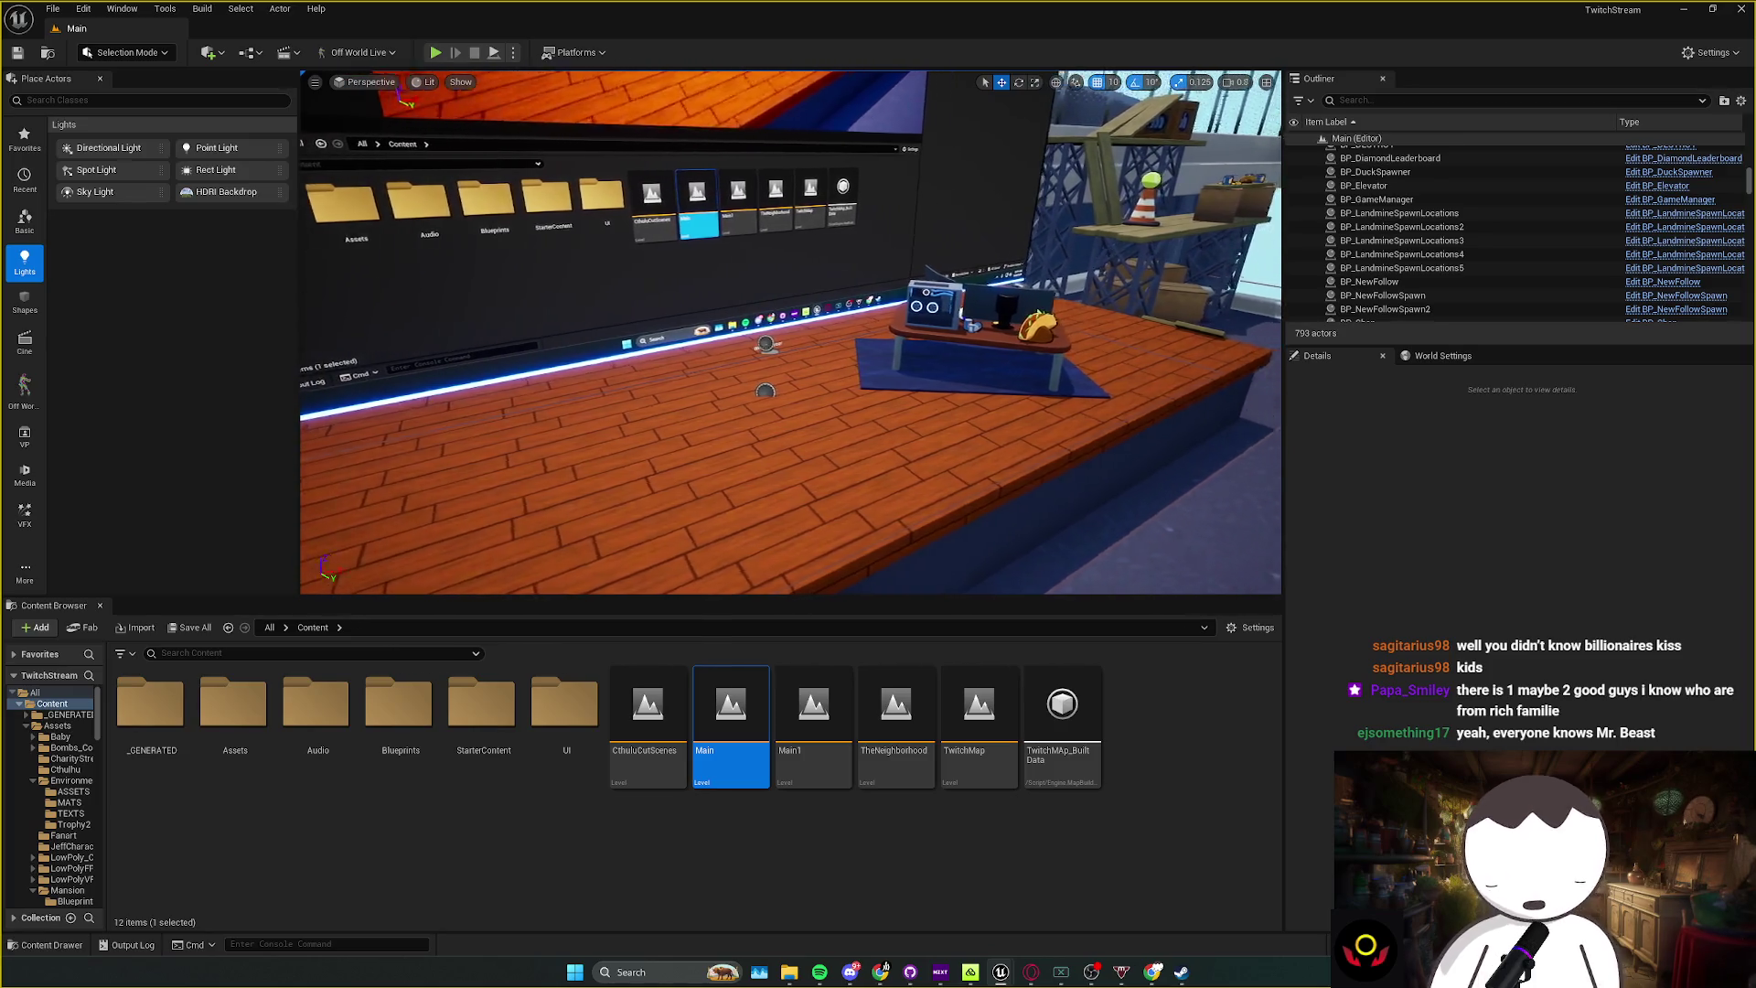
Step: Move closer to the desk and wall screen, selecting the BP_LandmineSpawnLocations3 spawn point
key(w)
drag(845, 393, 845, 430)
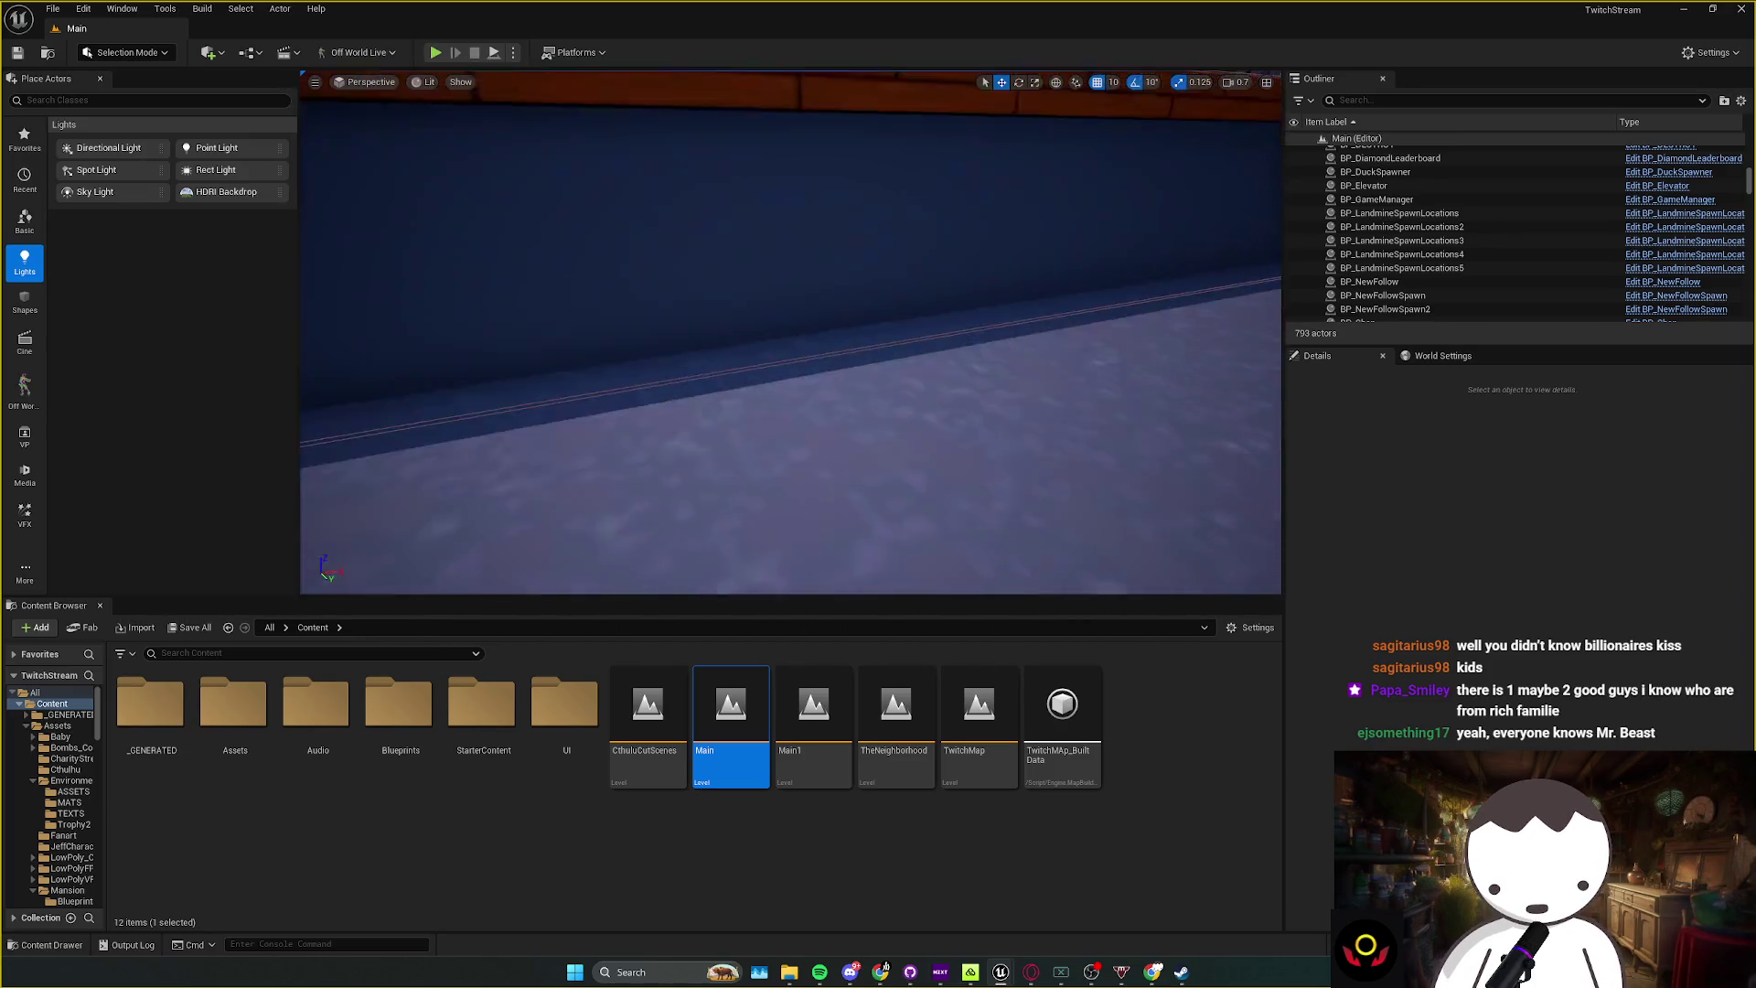
scroll(791, 332, up, 2)
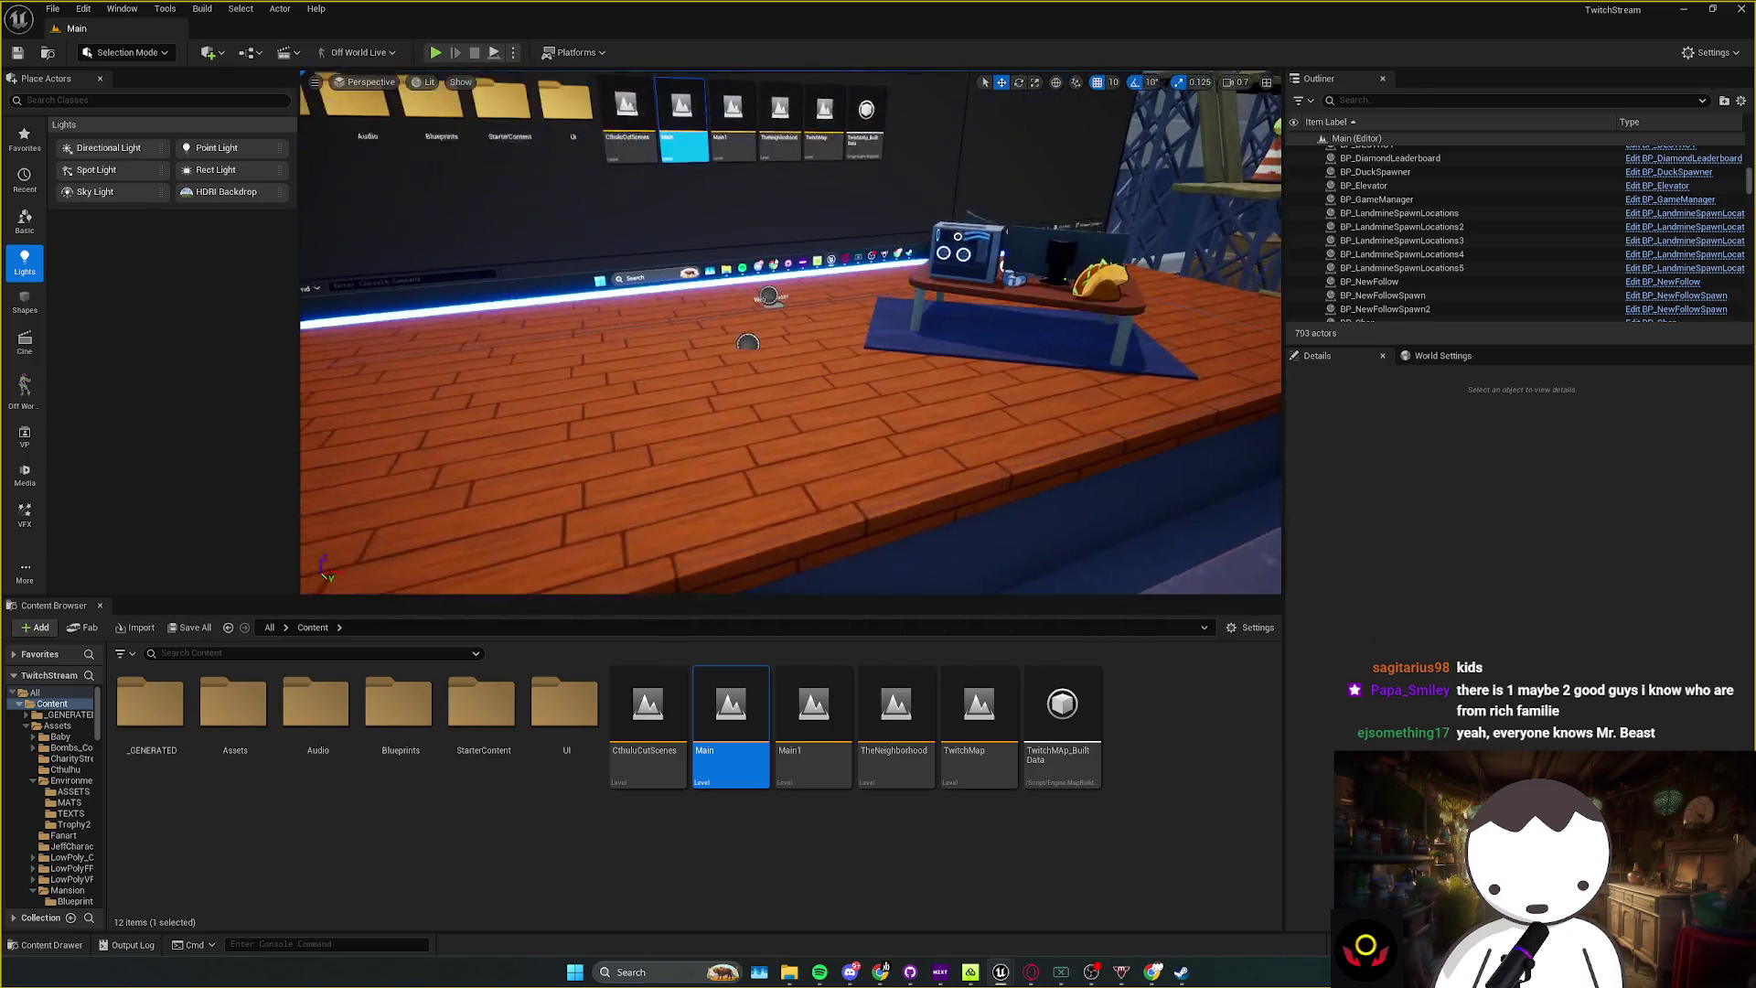
scroll(791, 332, up, 1)
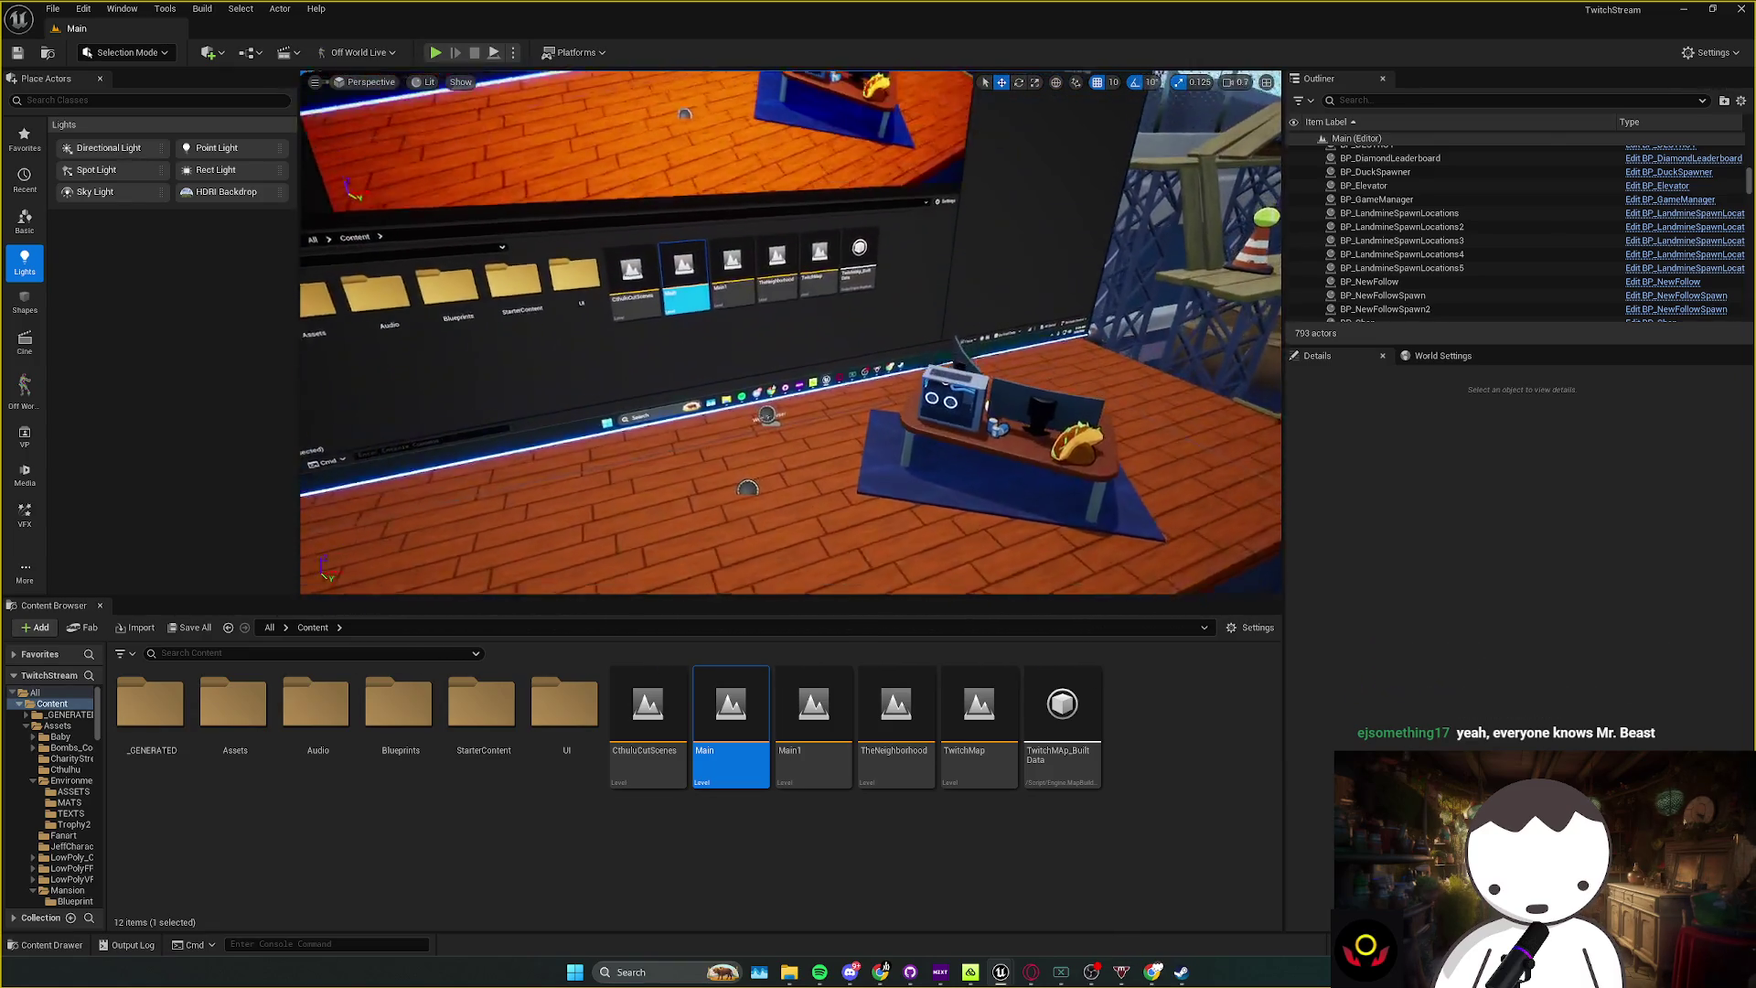
mouse_move(840, 394)
mouse_down()
mouse_move(841, 430)
mouse_move(759, 366)
mouse_move(761, 384)
mouse_move(820, 401)
mouse_move(791, 386)
mouse_up()
click(743, 380)
click(732, 334)
drag(731, 334, 725, 352)
click(741, 381)
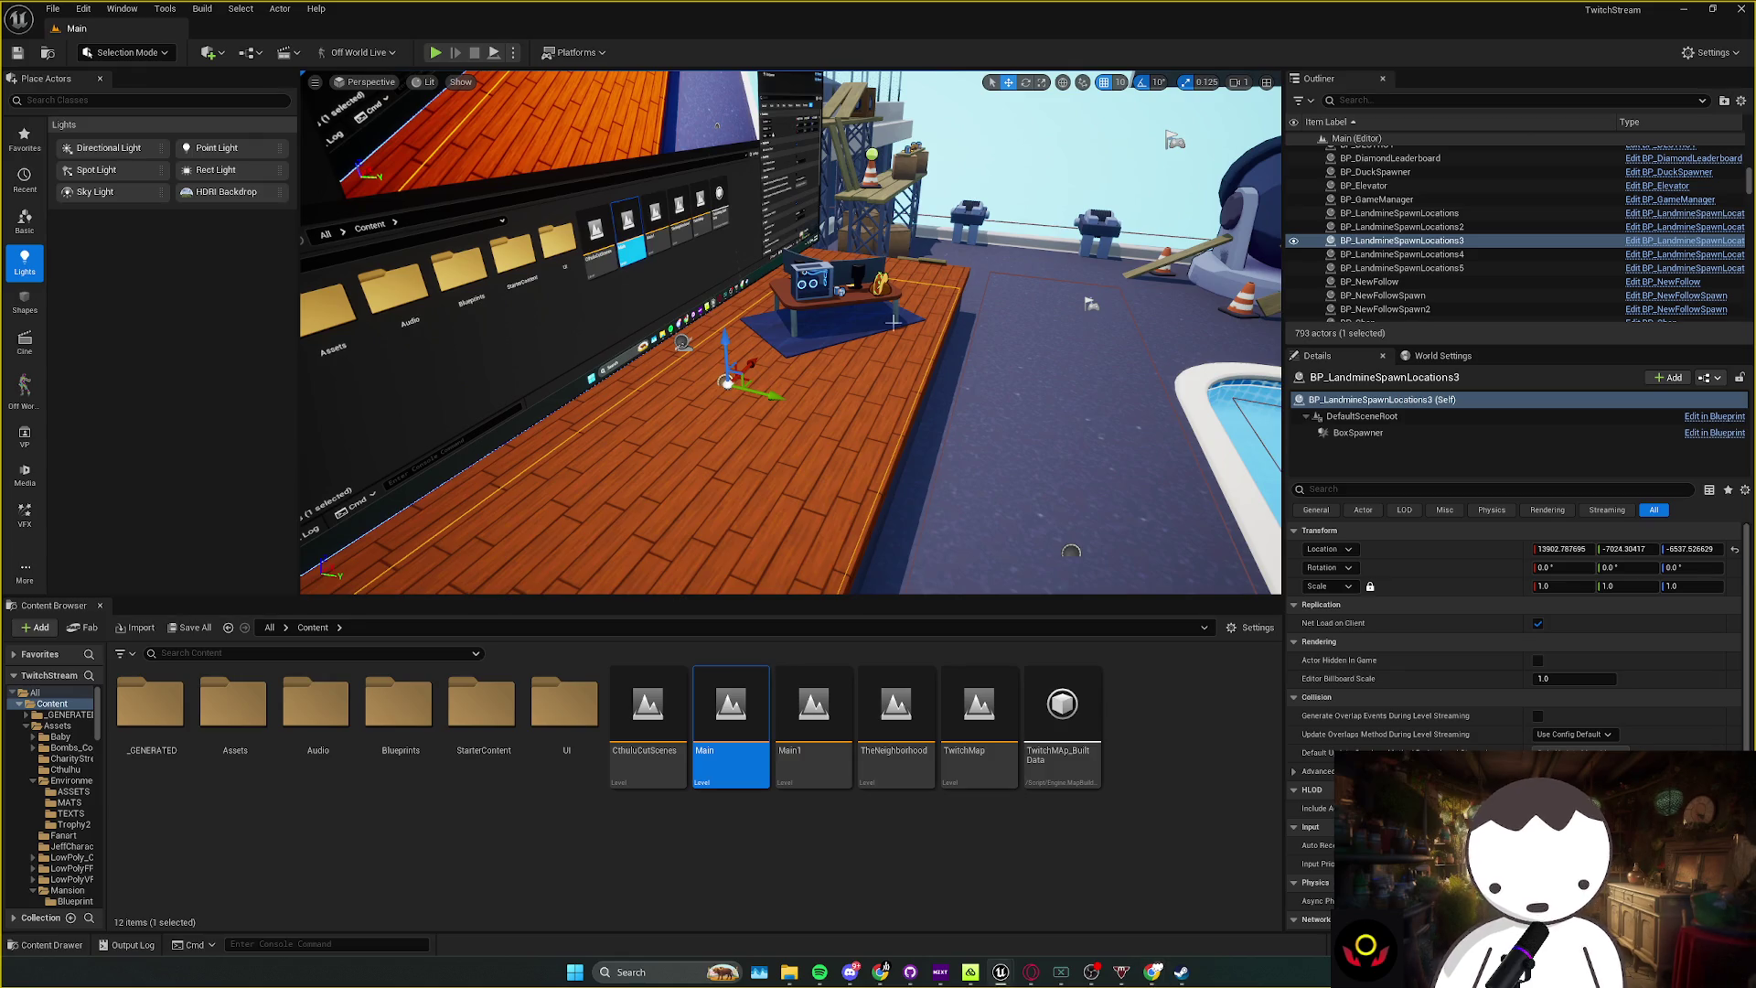
Step: Fly over the table toward the monitor, save the level, and select Plane4
mouse_move(809, 232)
mouse_down()
mouse_move(704, 234)
mouse_move(1277, 414)
mouse_move(862, 361)
mouse_up()
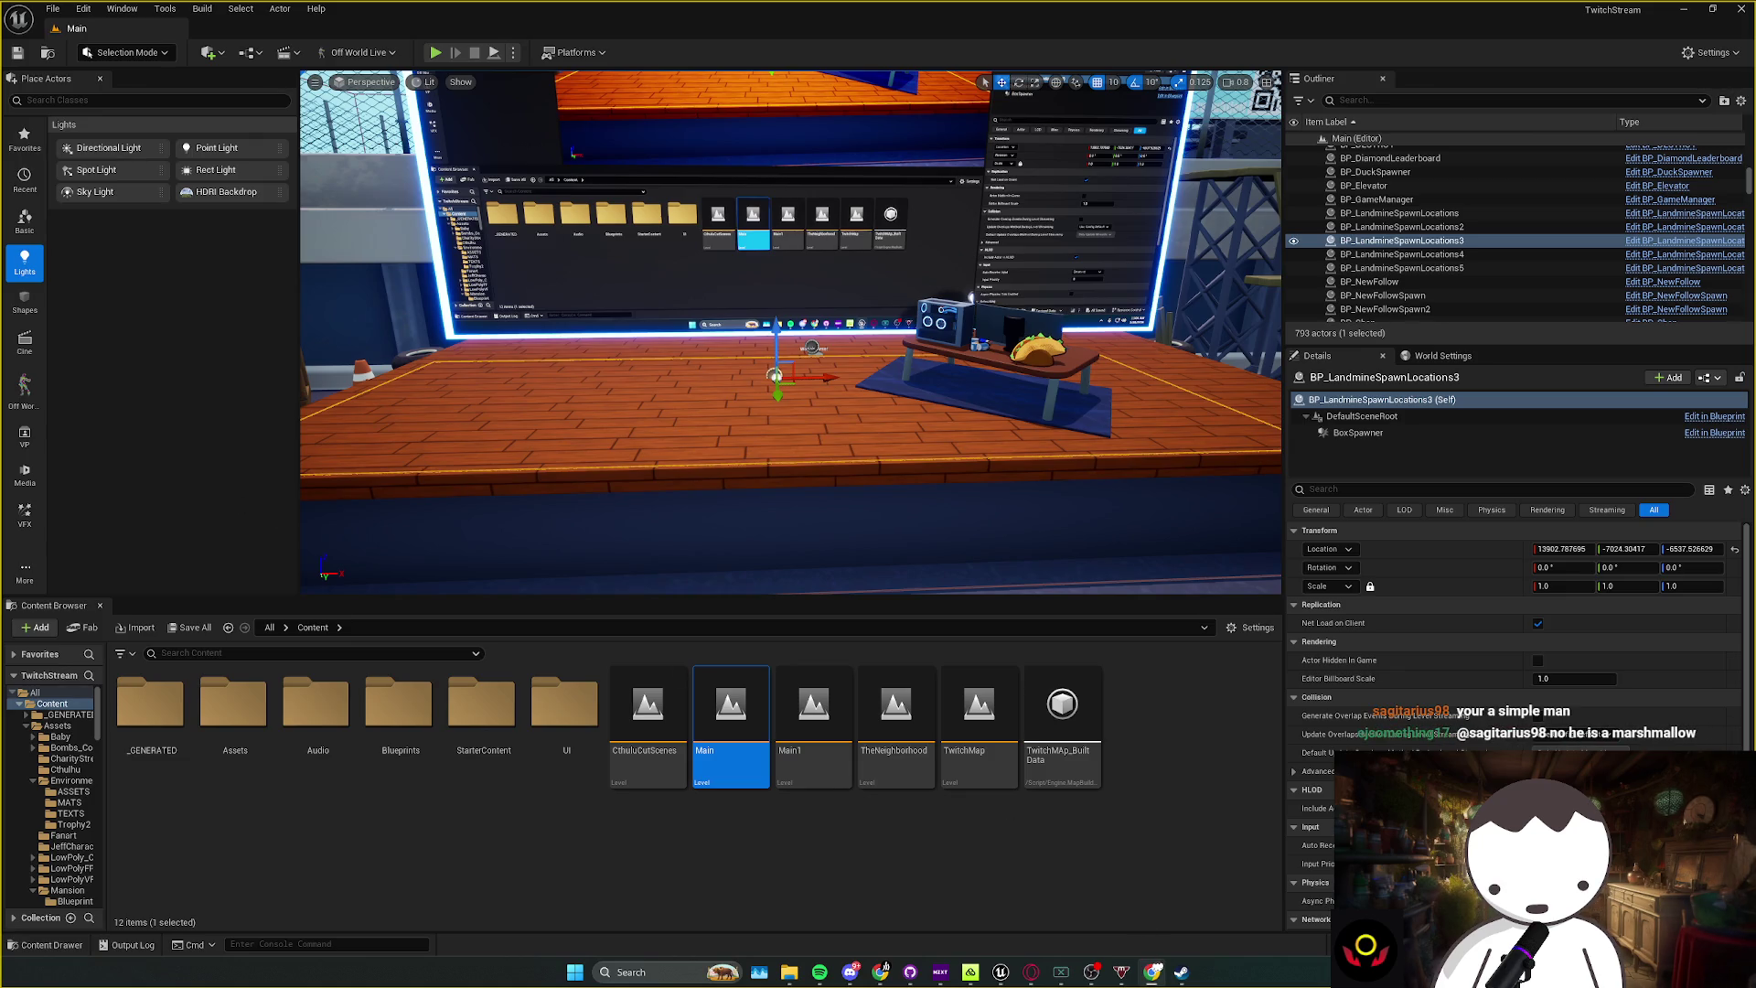
key(Left)
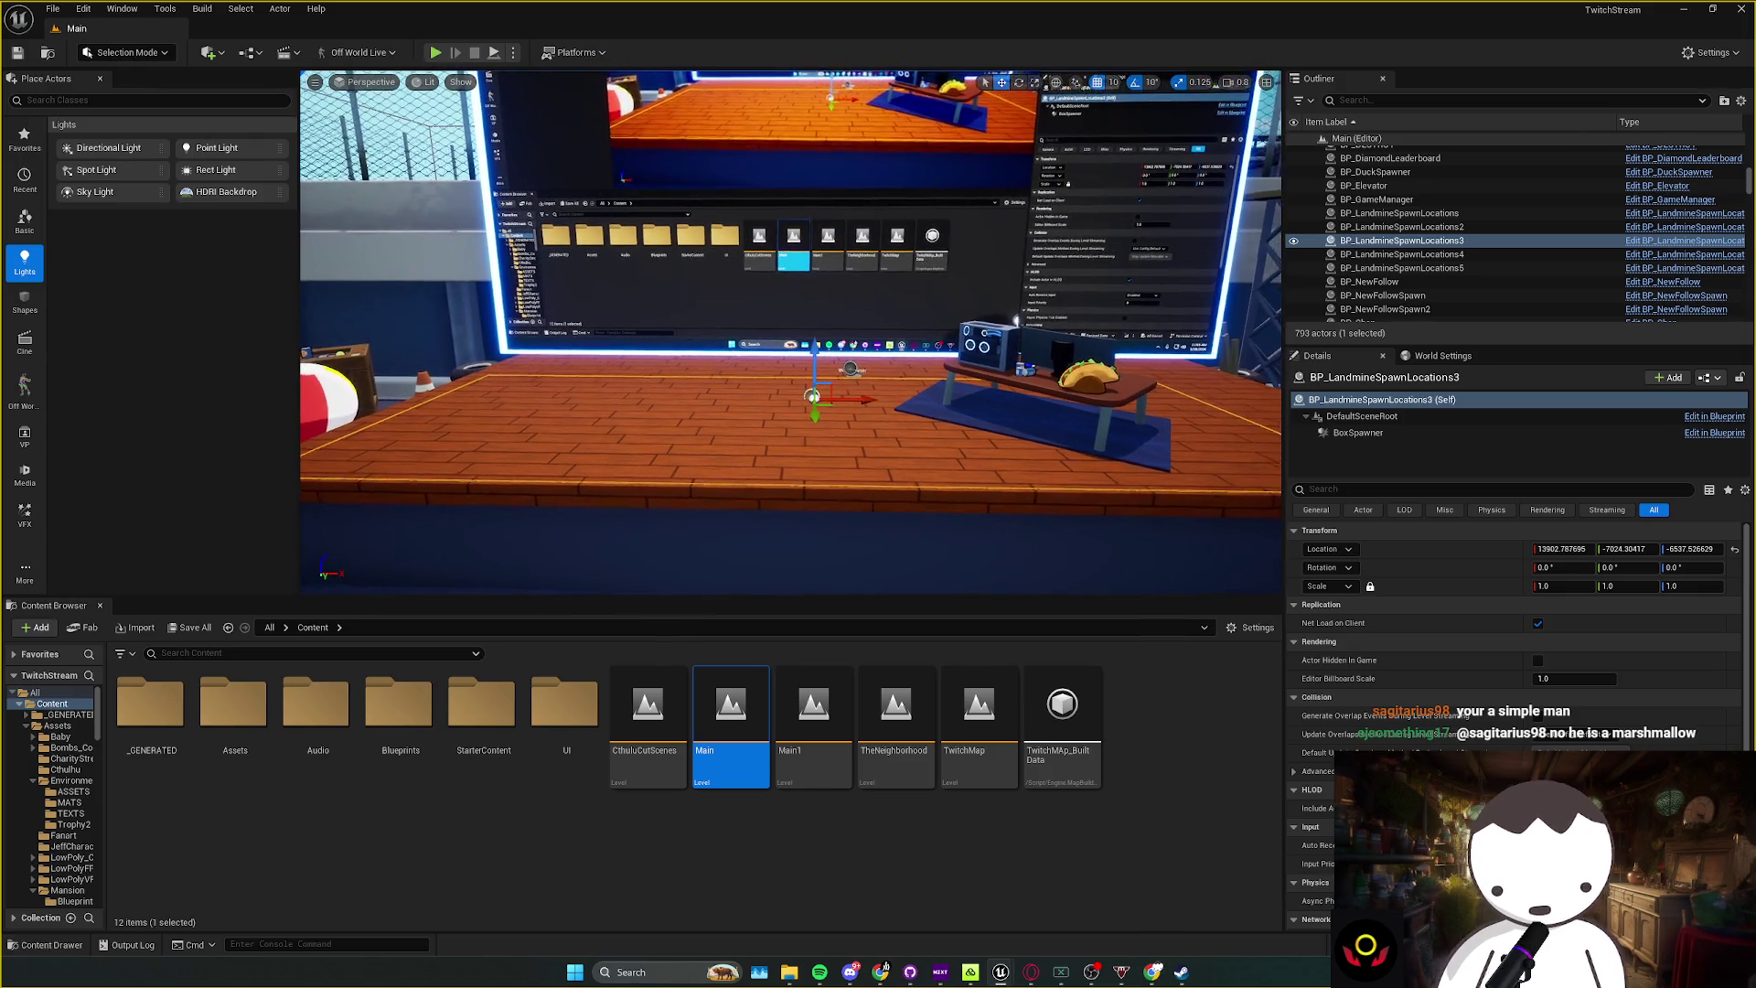
key(Up)
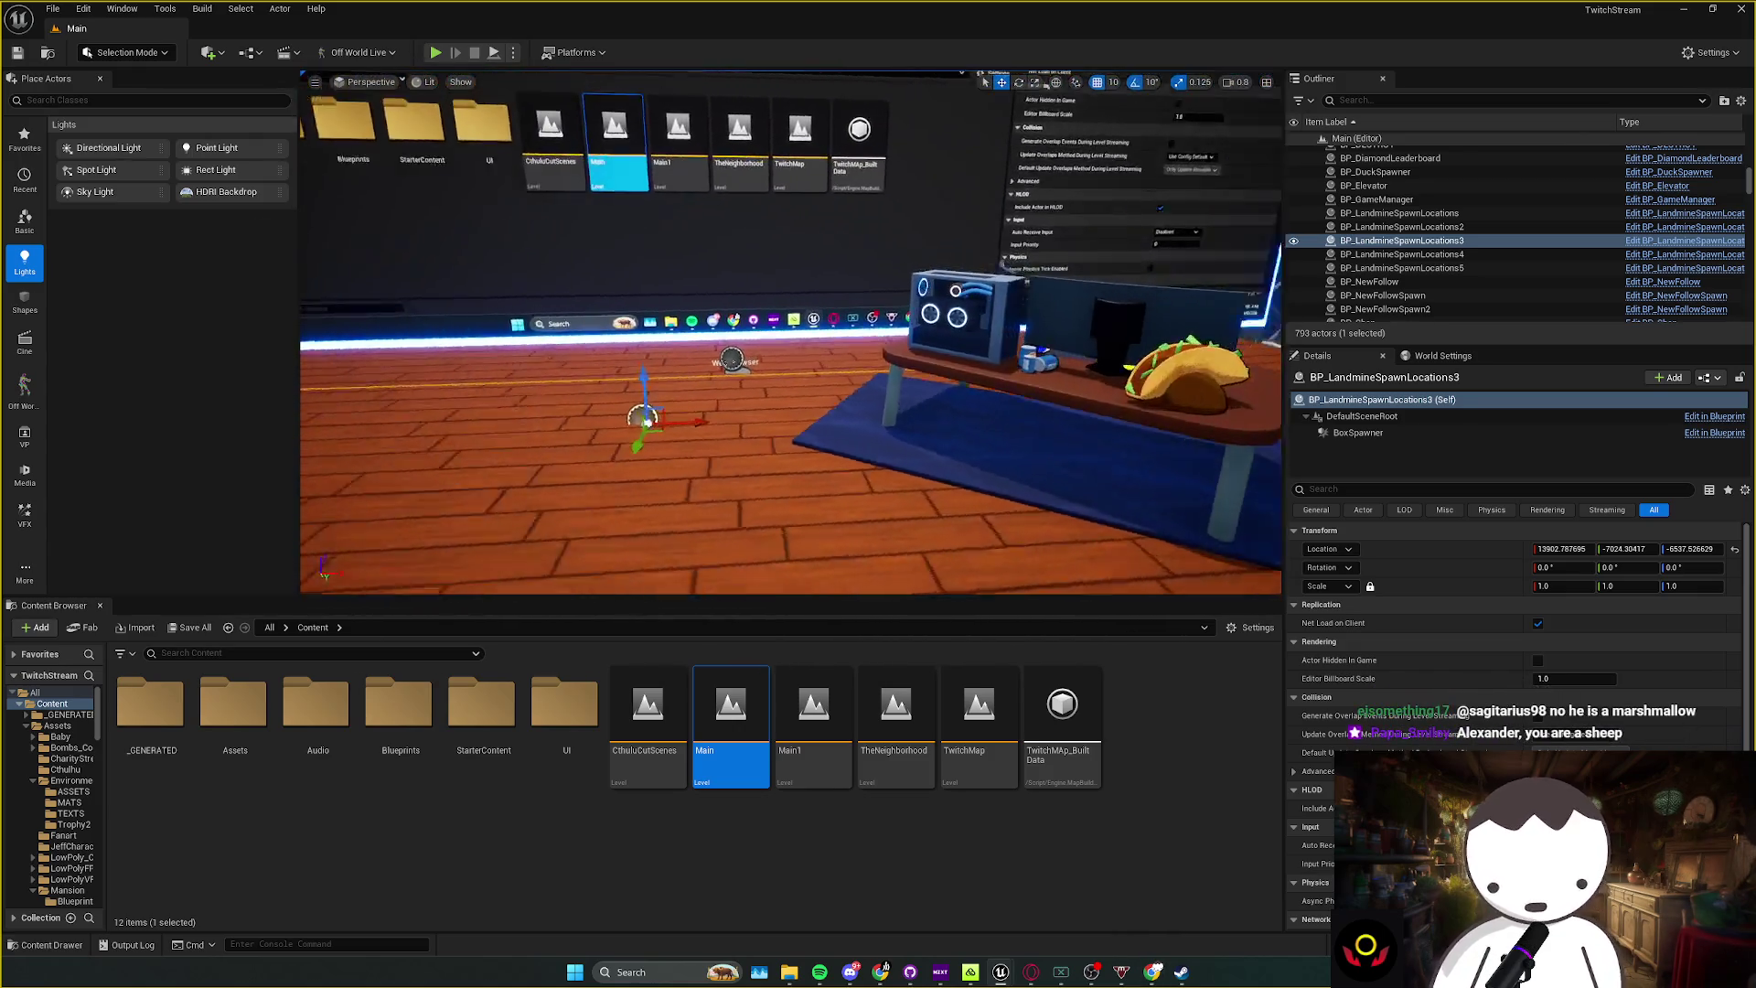
key(Down)
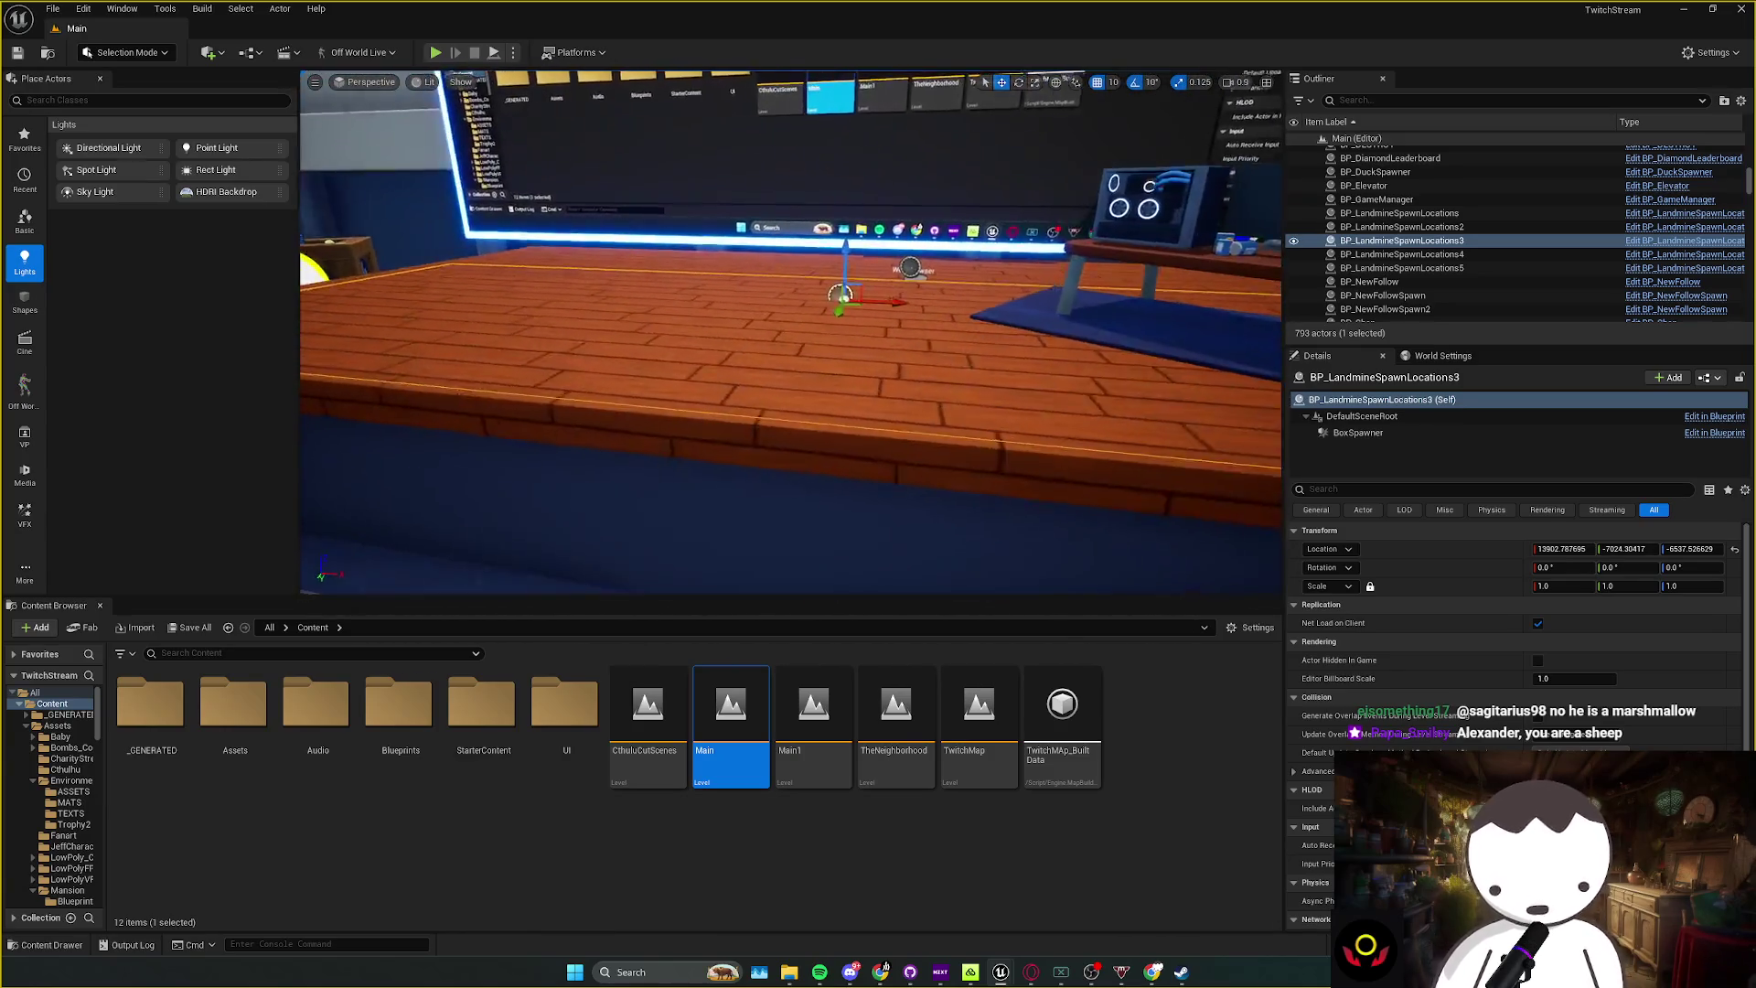
key(Down)
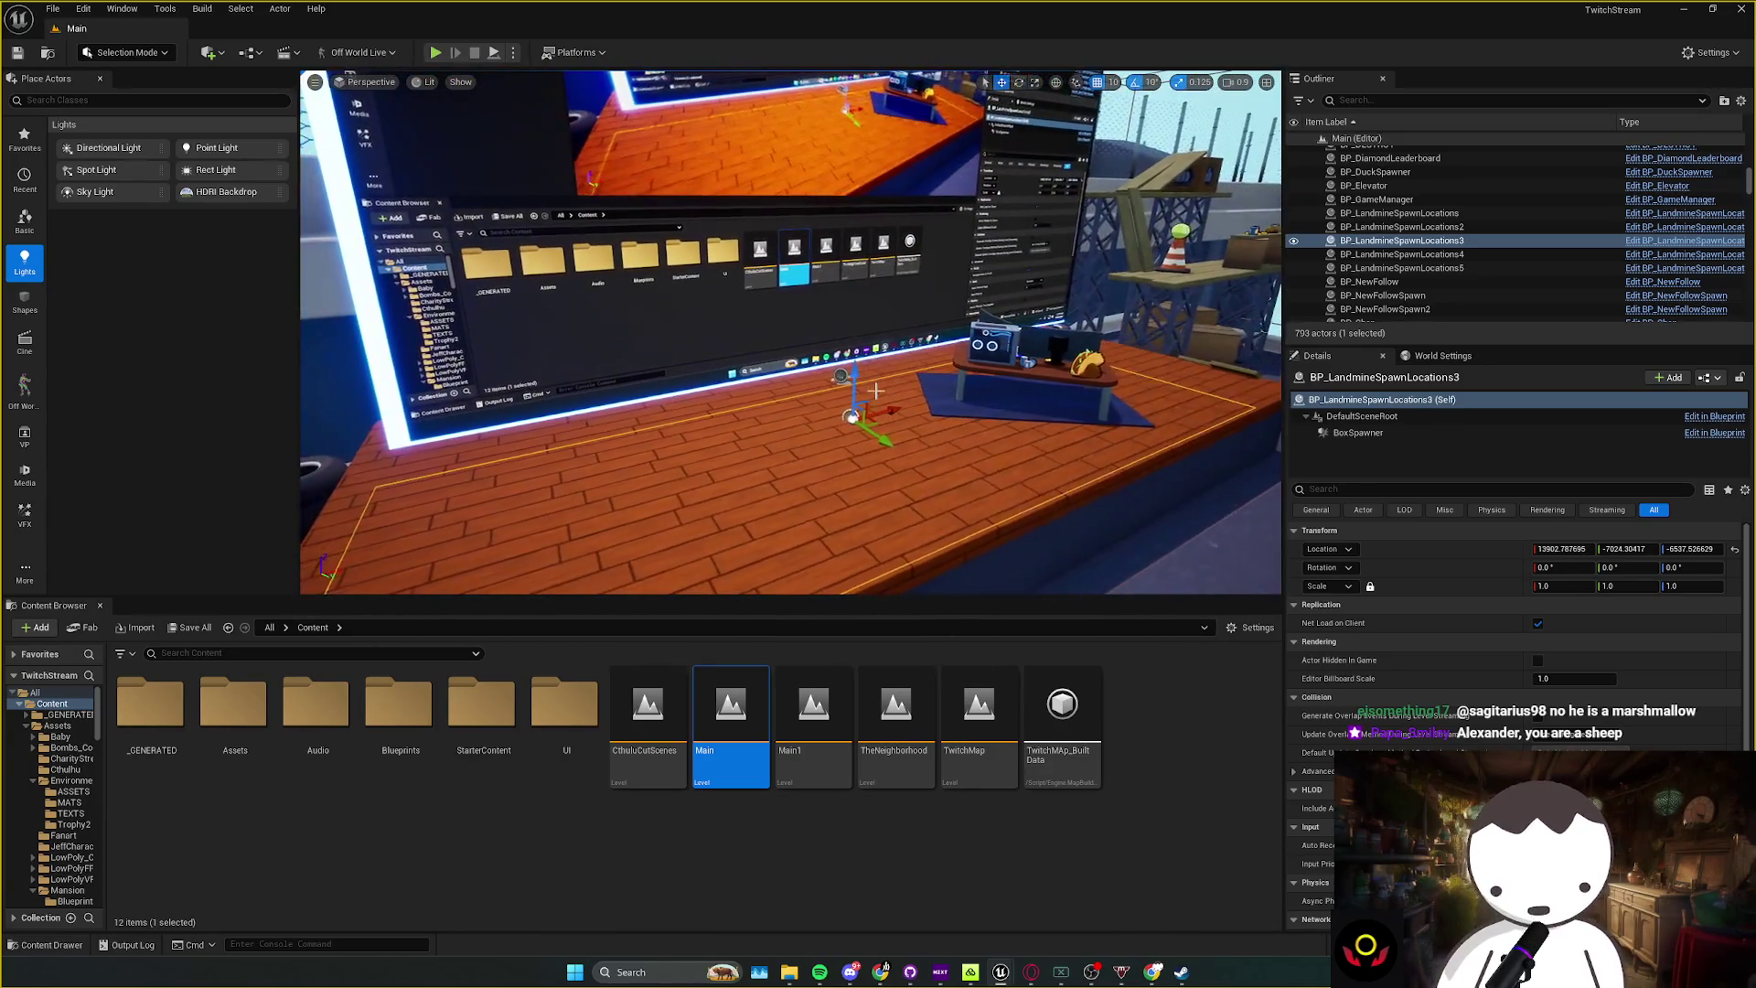
key(Up)
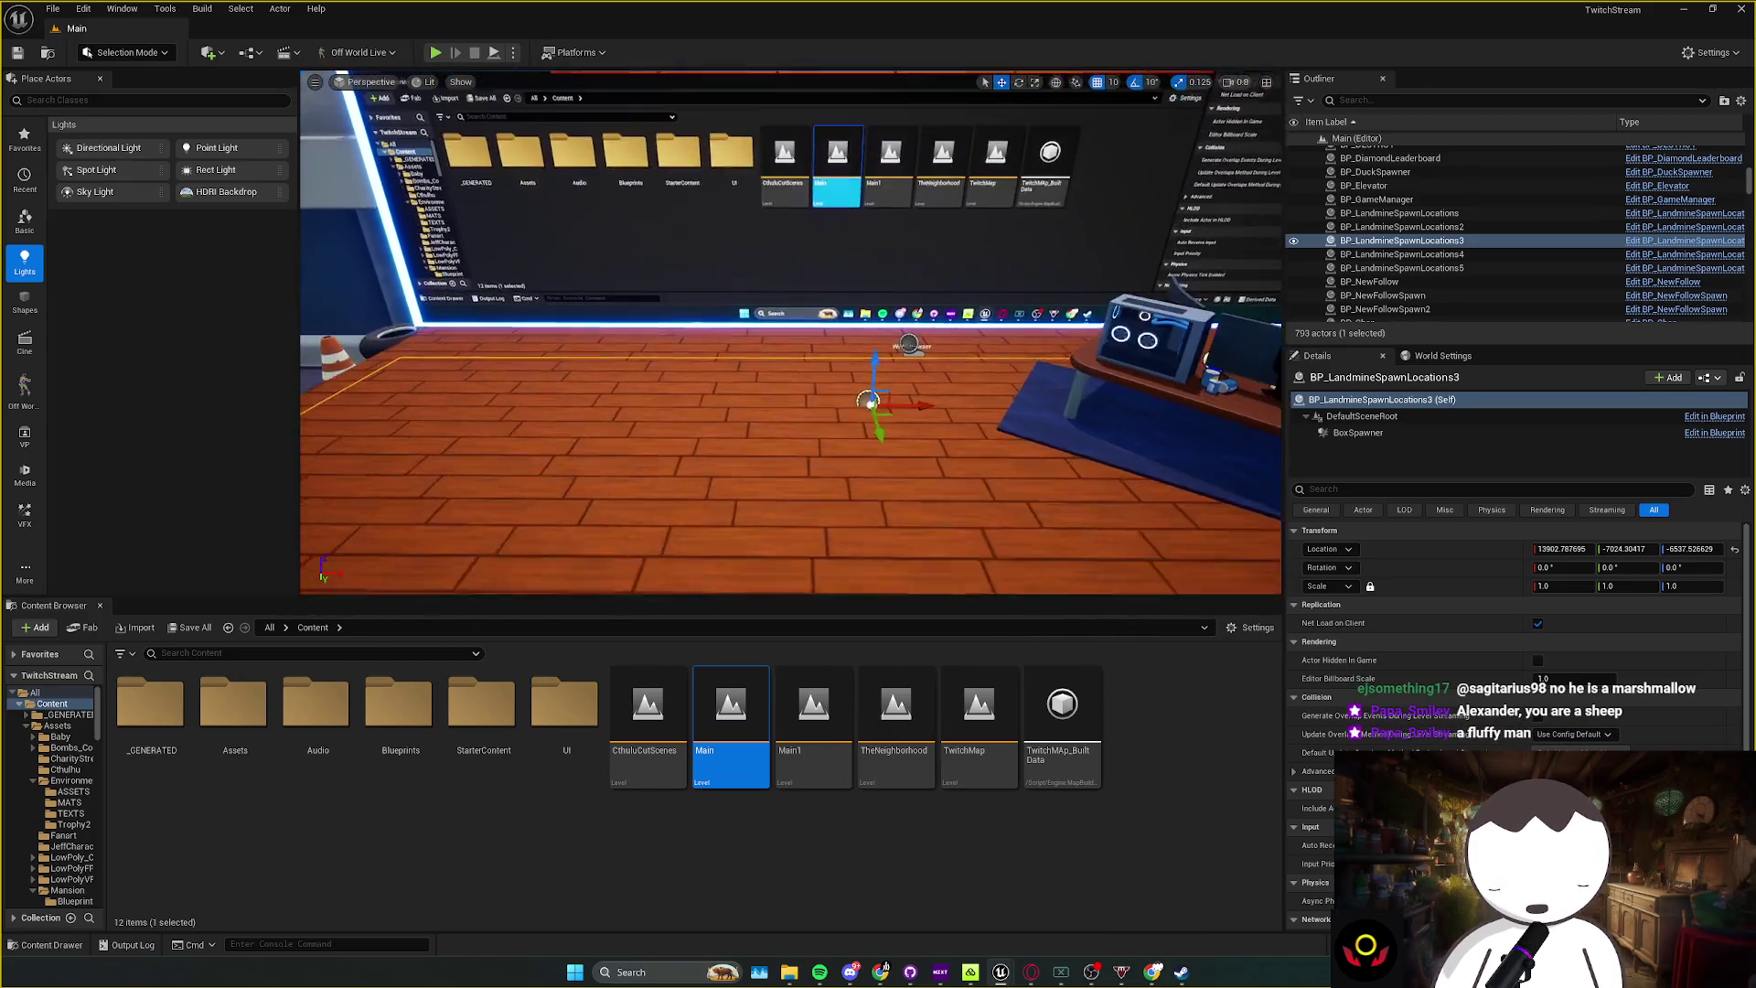
key(ctrl+s)
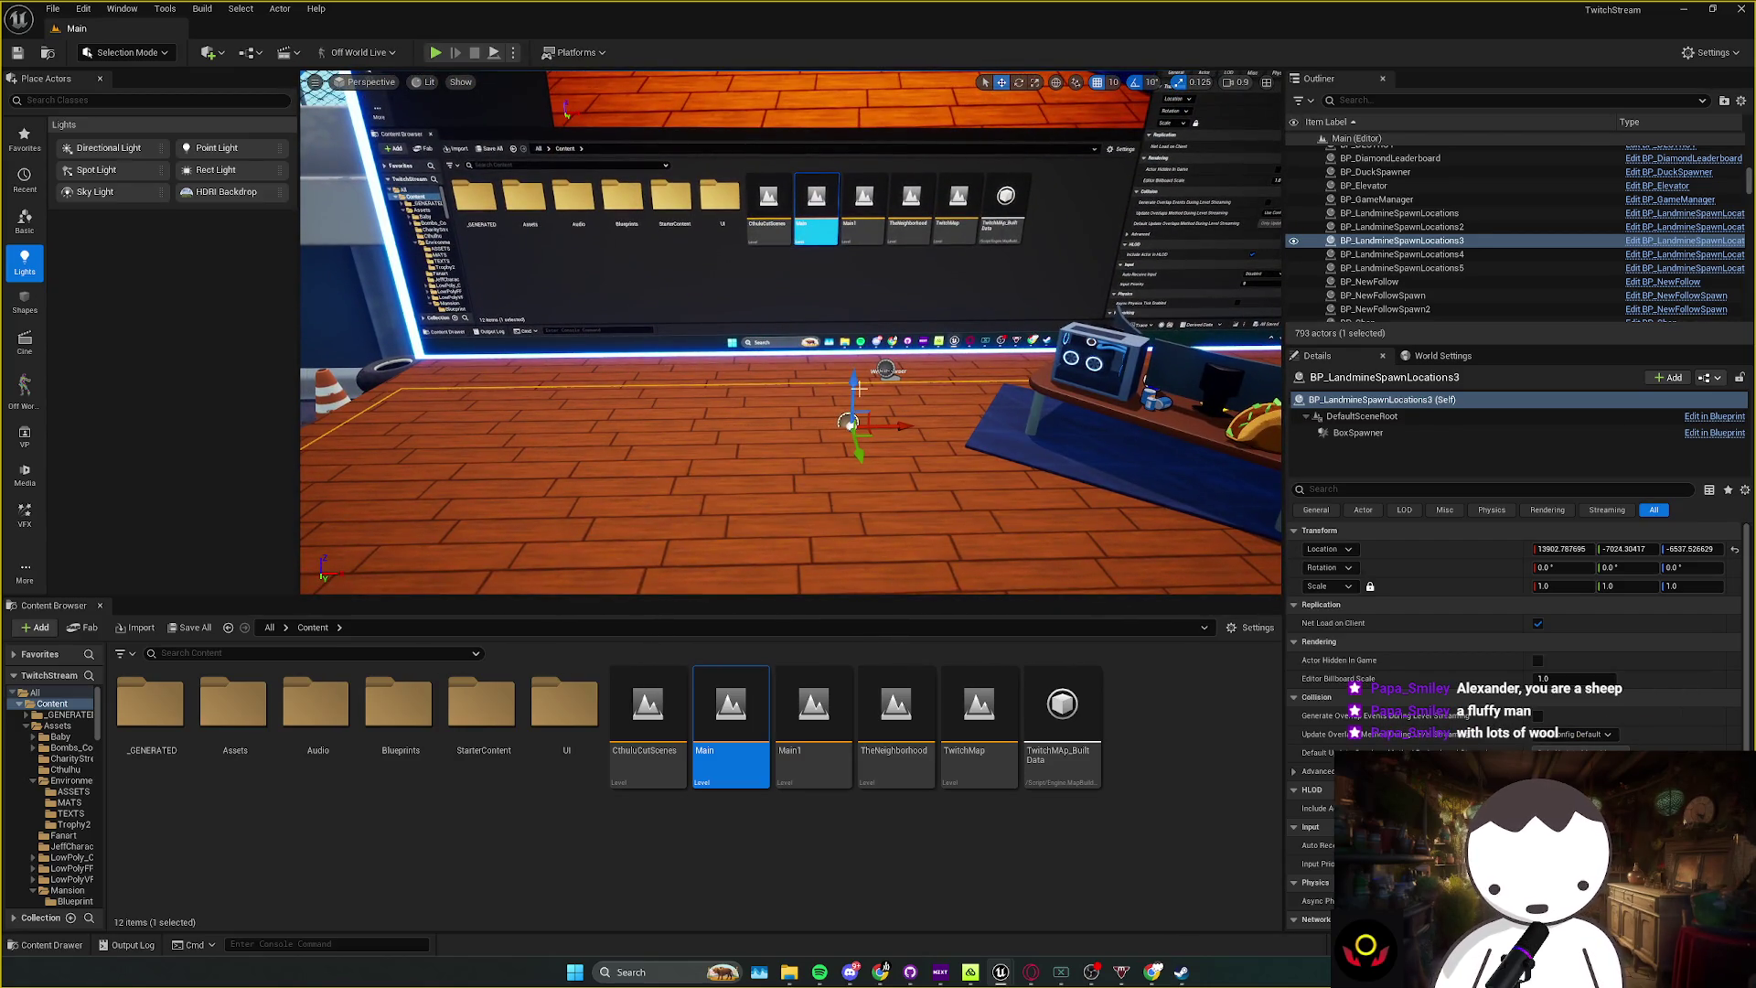
click(695, 275)
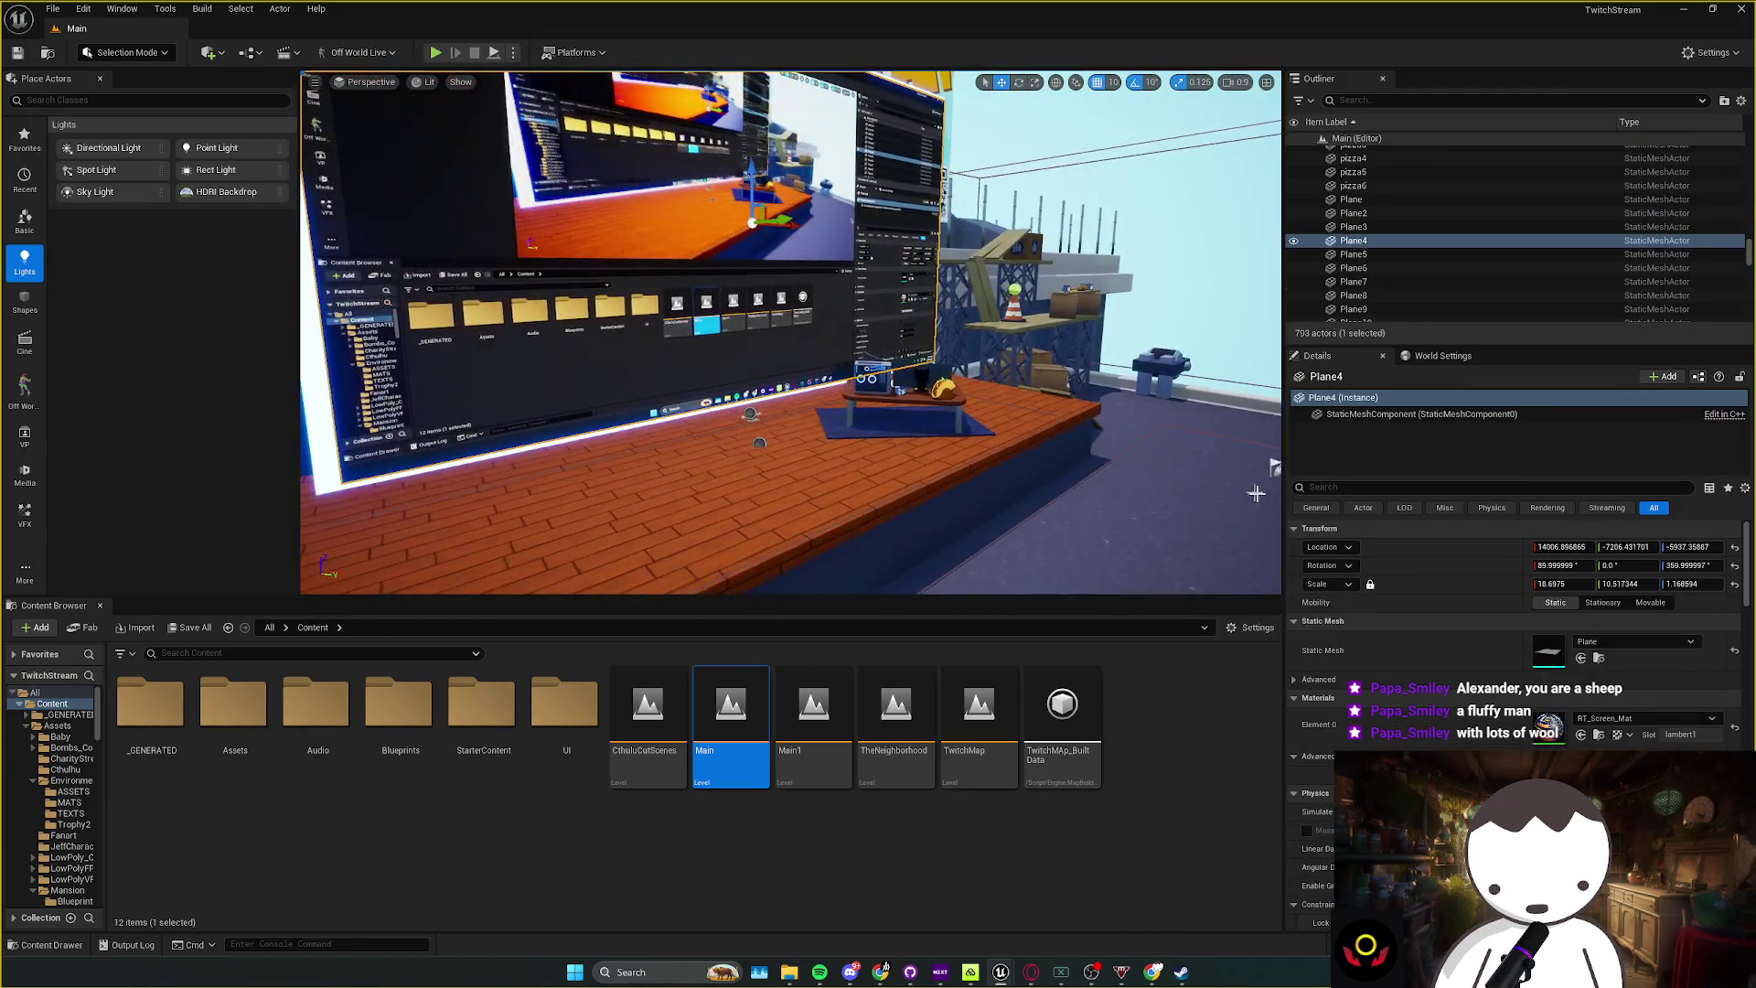
Step: Locate the screen plane's RT_Screen_Mat material in the Content Browser and open its Reference Viewer
drag(1256, 494, 1062, 435)
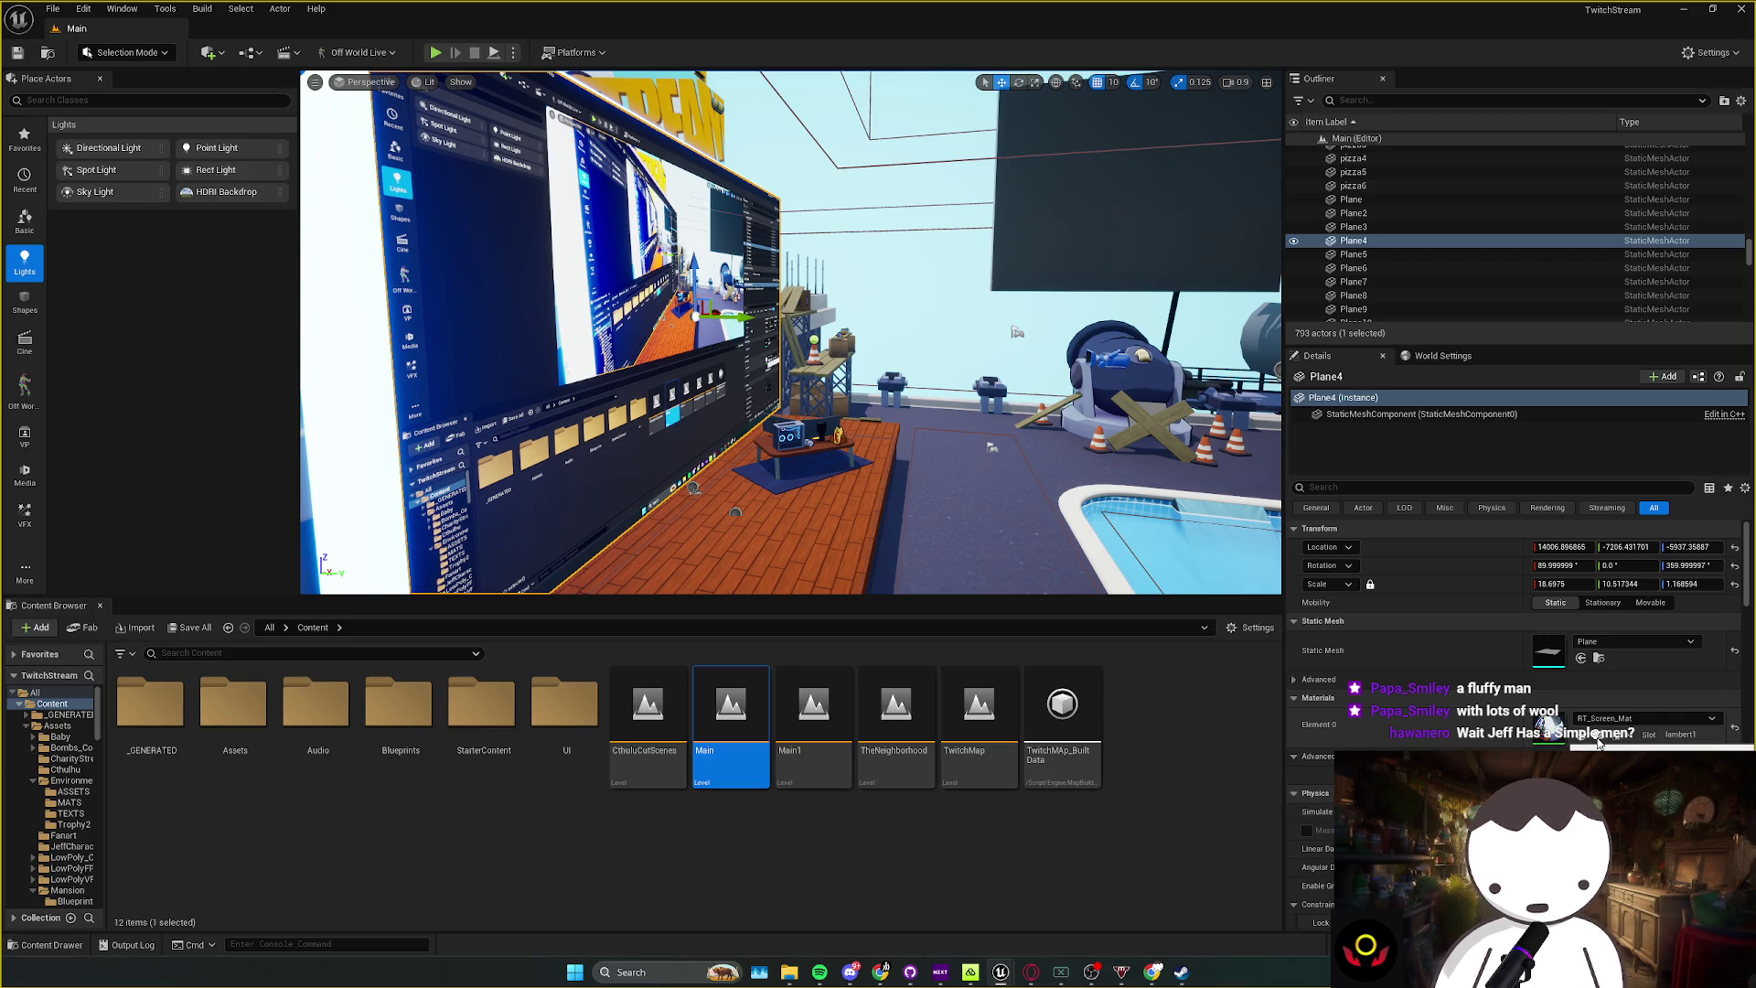
mouse_move(1271, 568)
mouse_down()
mouse_move(915, 329)
mouse_move(824, 293)
mouse_up()
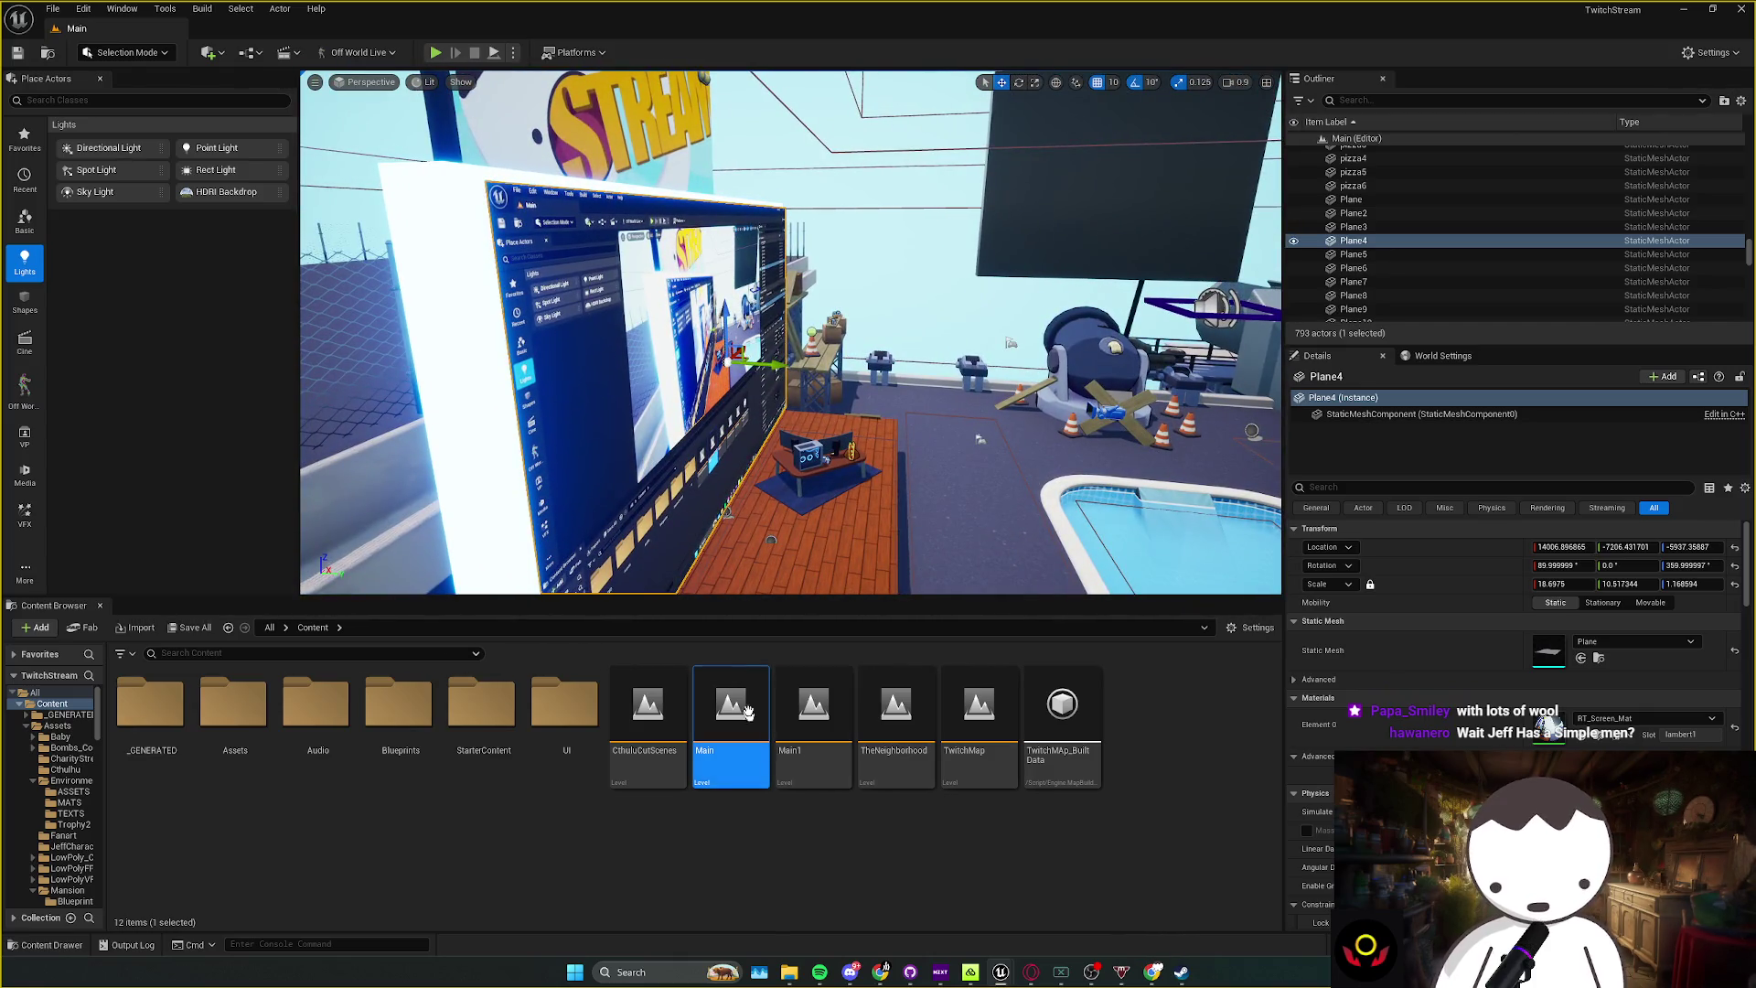
click(1599, 734)
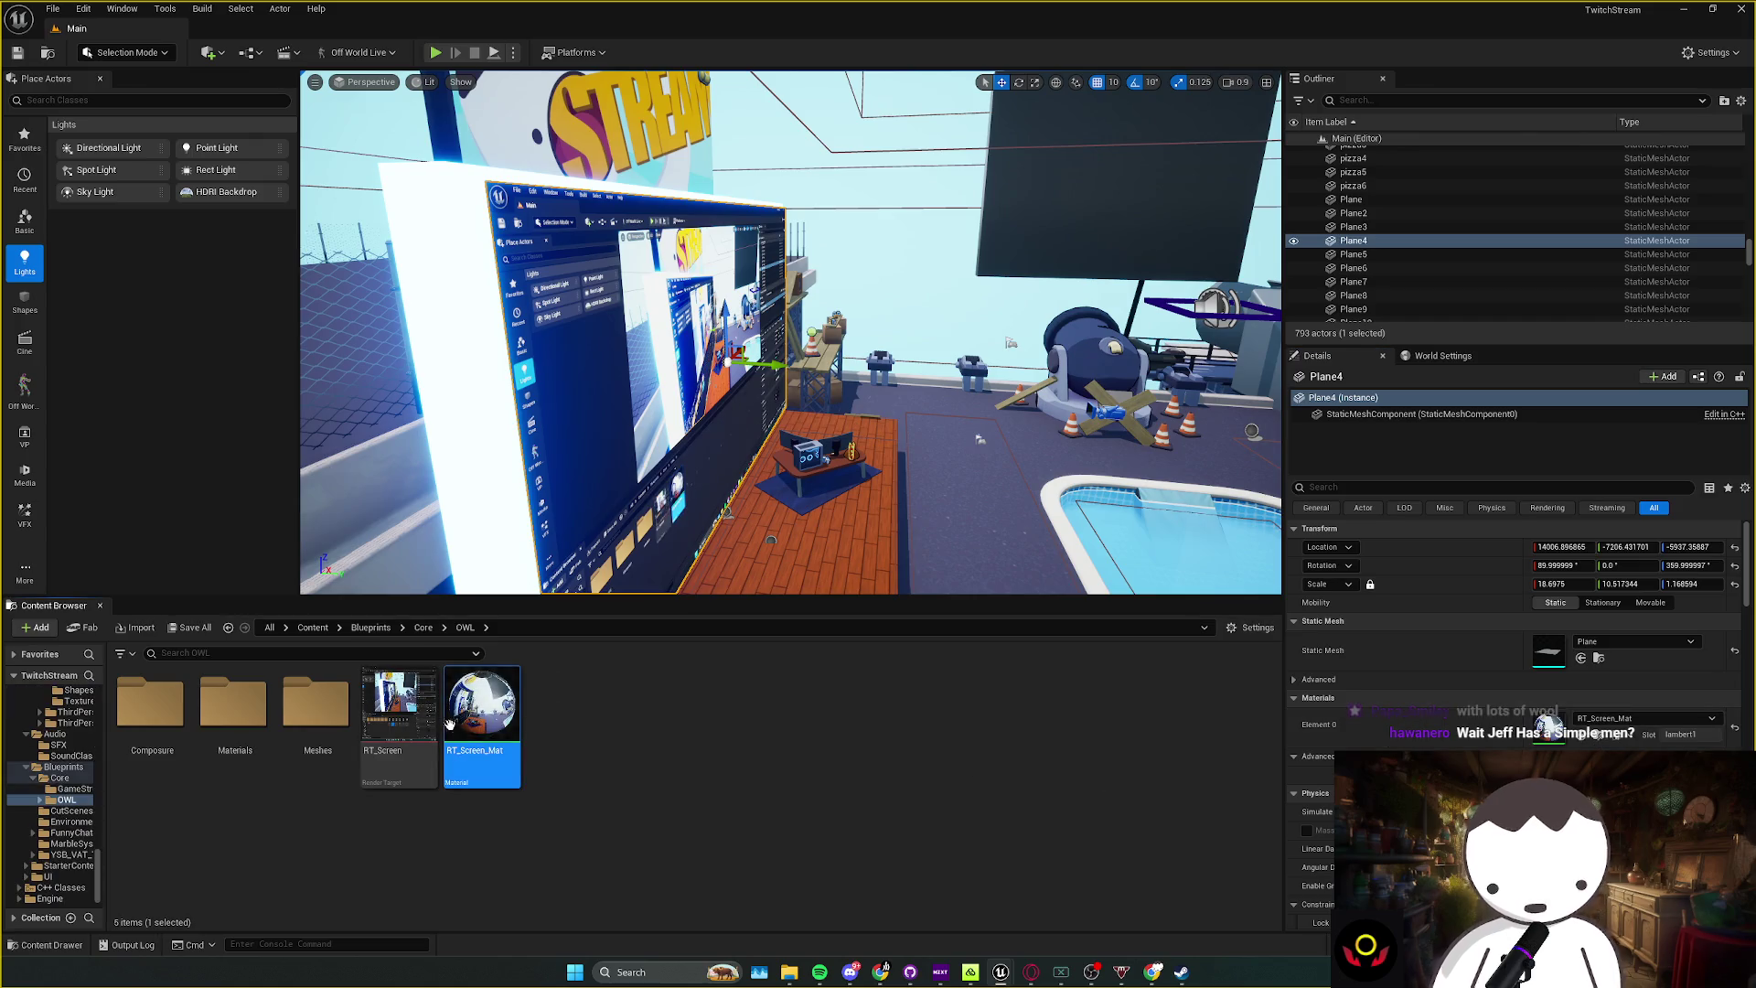
right_click(449, 723)
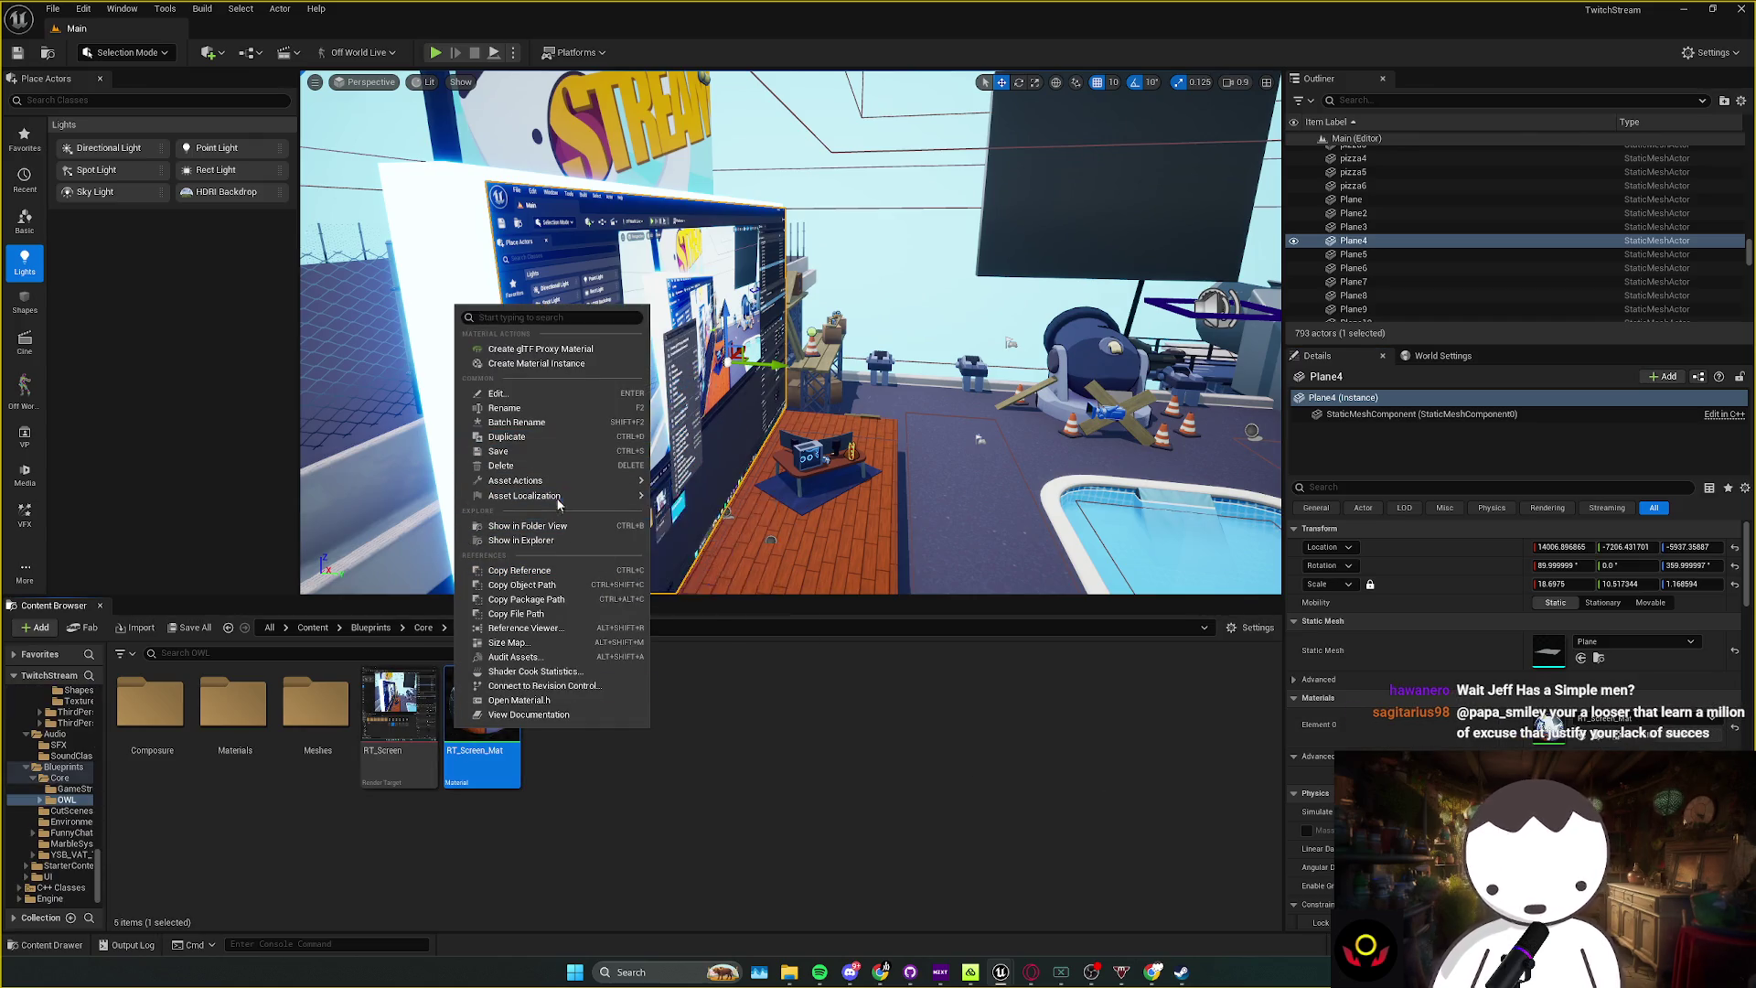
click(549, 628)
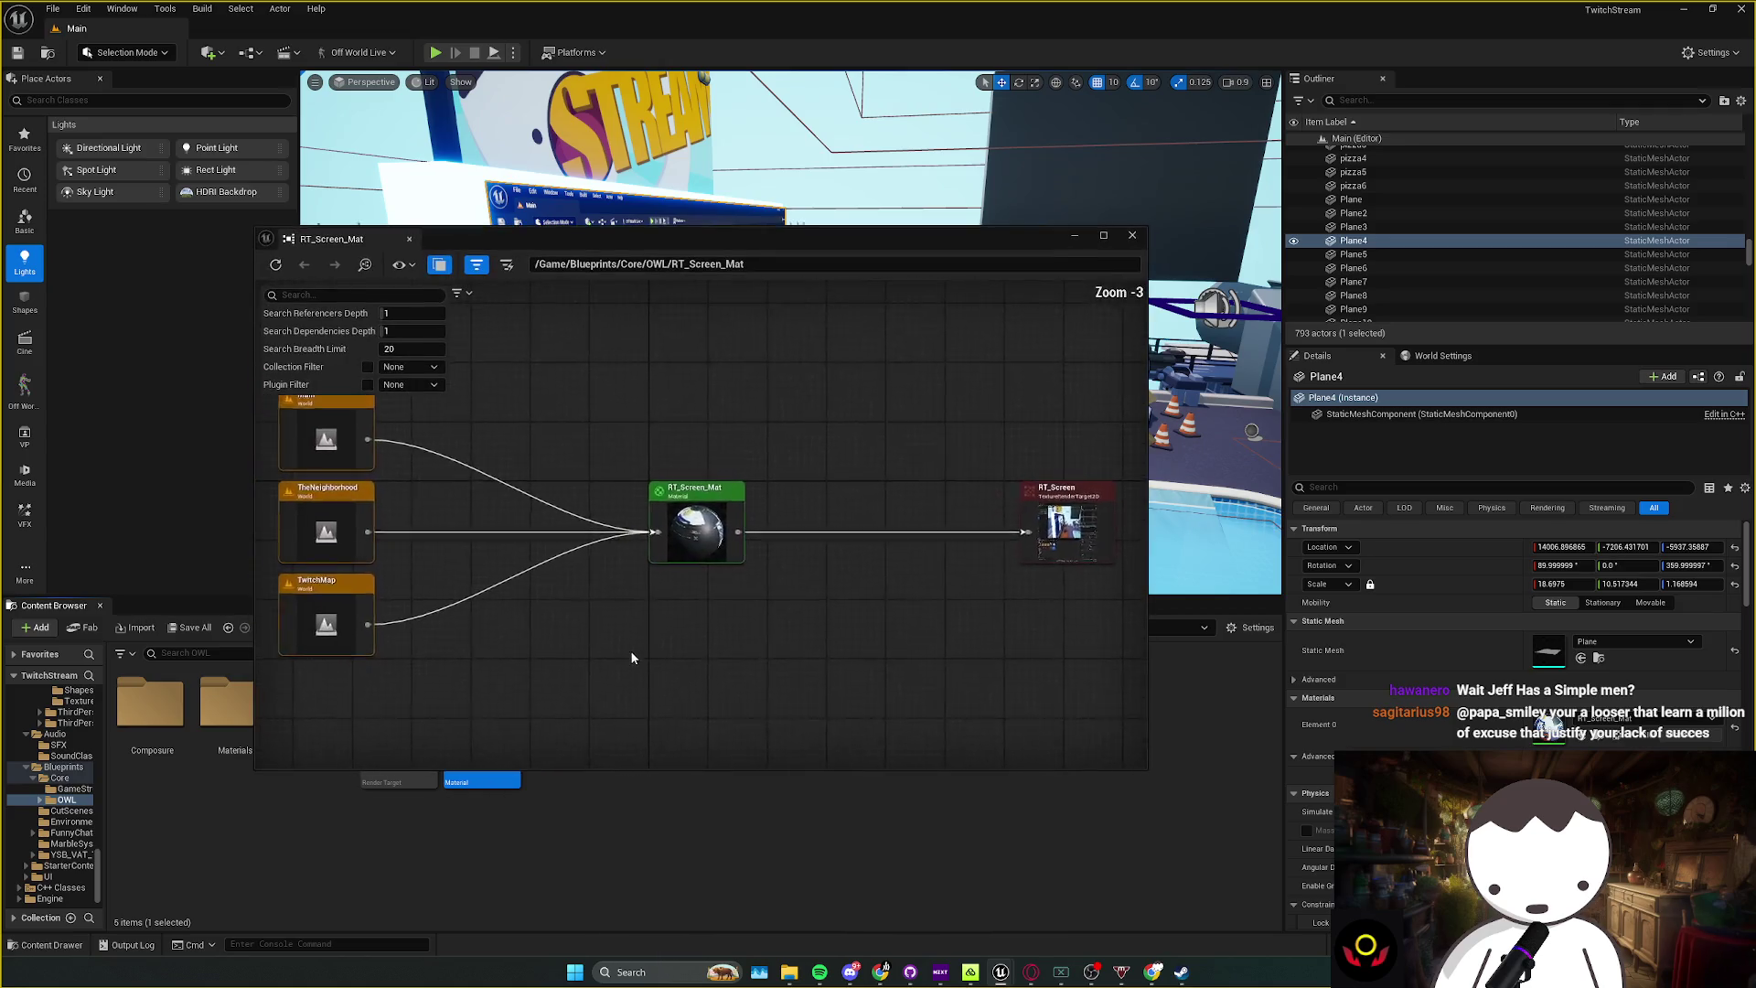
Step: Pan the reference graph and inspect the RT_Screen_Mat and RT_Screen nodes
drag(660, 692, 760, 682)
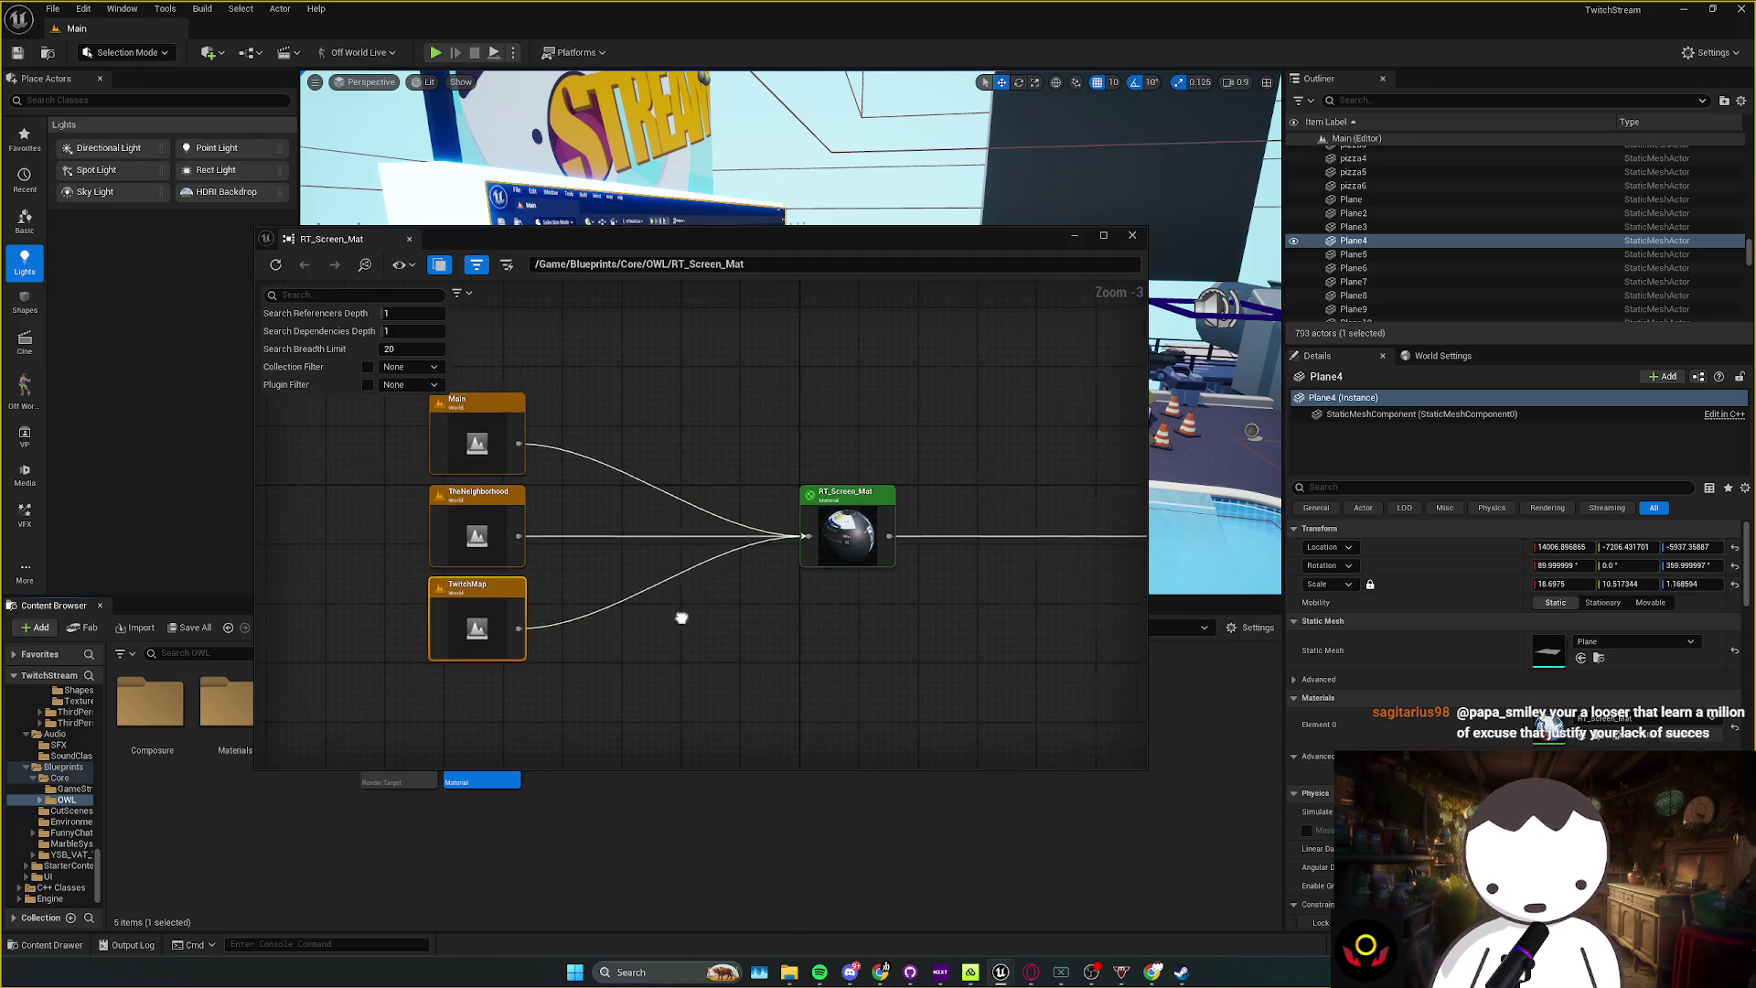
click(831, 546)
mouse_move(832, 546)
mouse_down()
mouse_move(593, 625)
mouse_move(744, 633)
mouse_move(579, 630)
mouse_move(616, 633)
mouse_up()
click(942, 540)
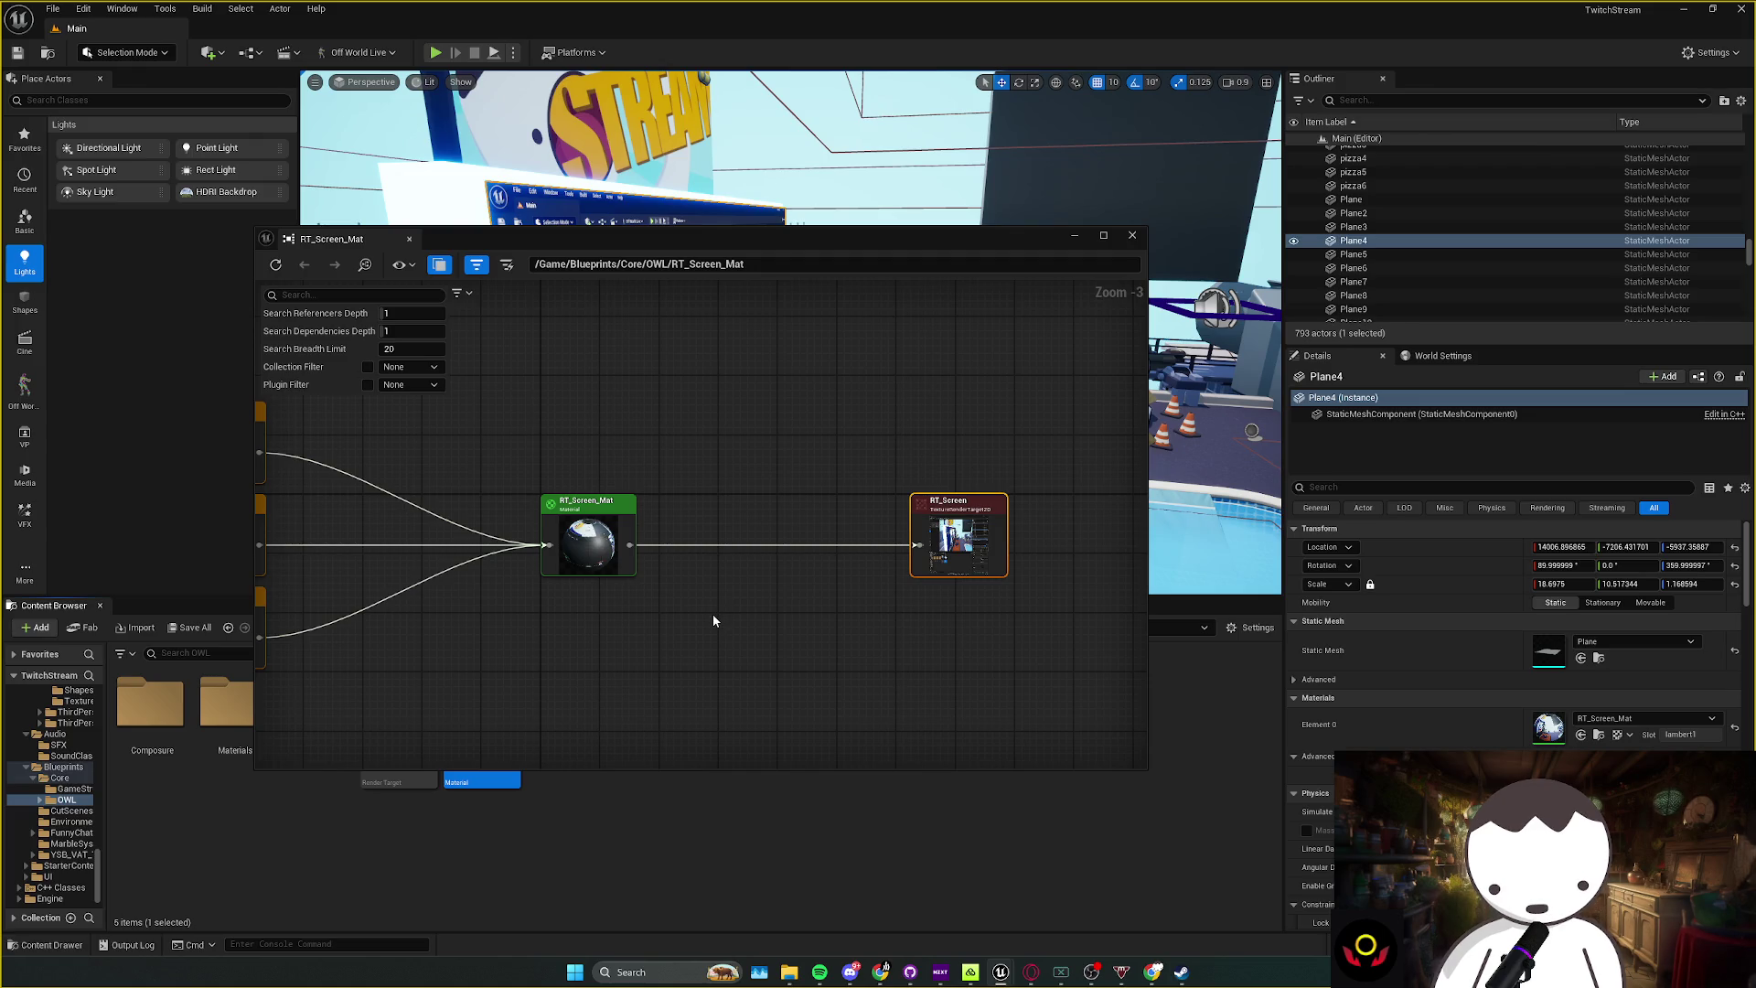
mouse_move(713, 621)
mouse_down()
mouse_move(737, 631)
mouse_move(545, 492)
mouse_move(696, 635)
mouse_move(537, 490)
mouse_move(748, 627)
mouse_up()
click(509, 473)
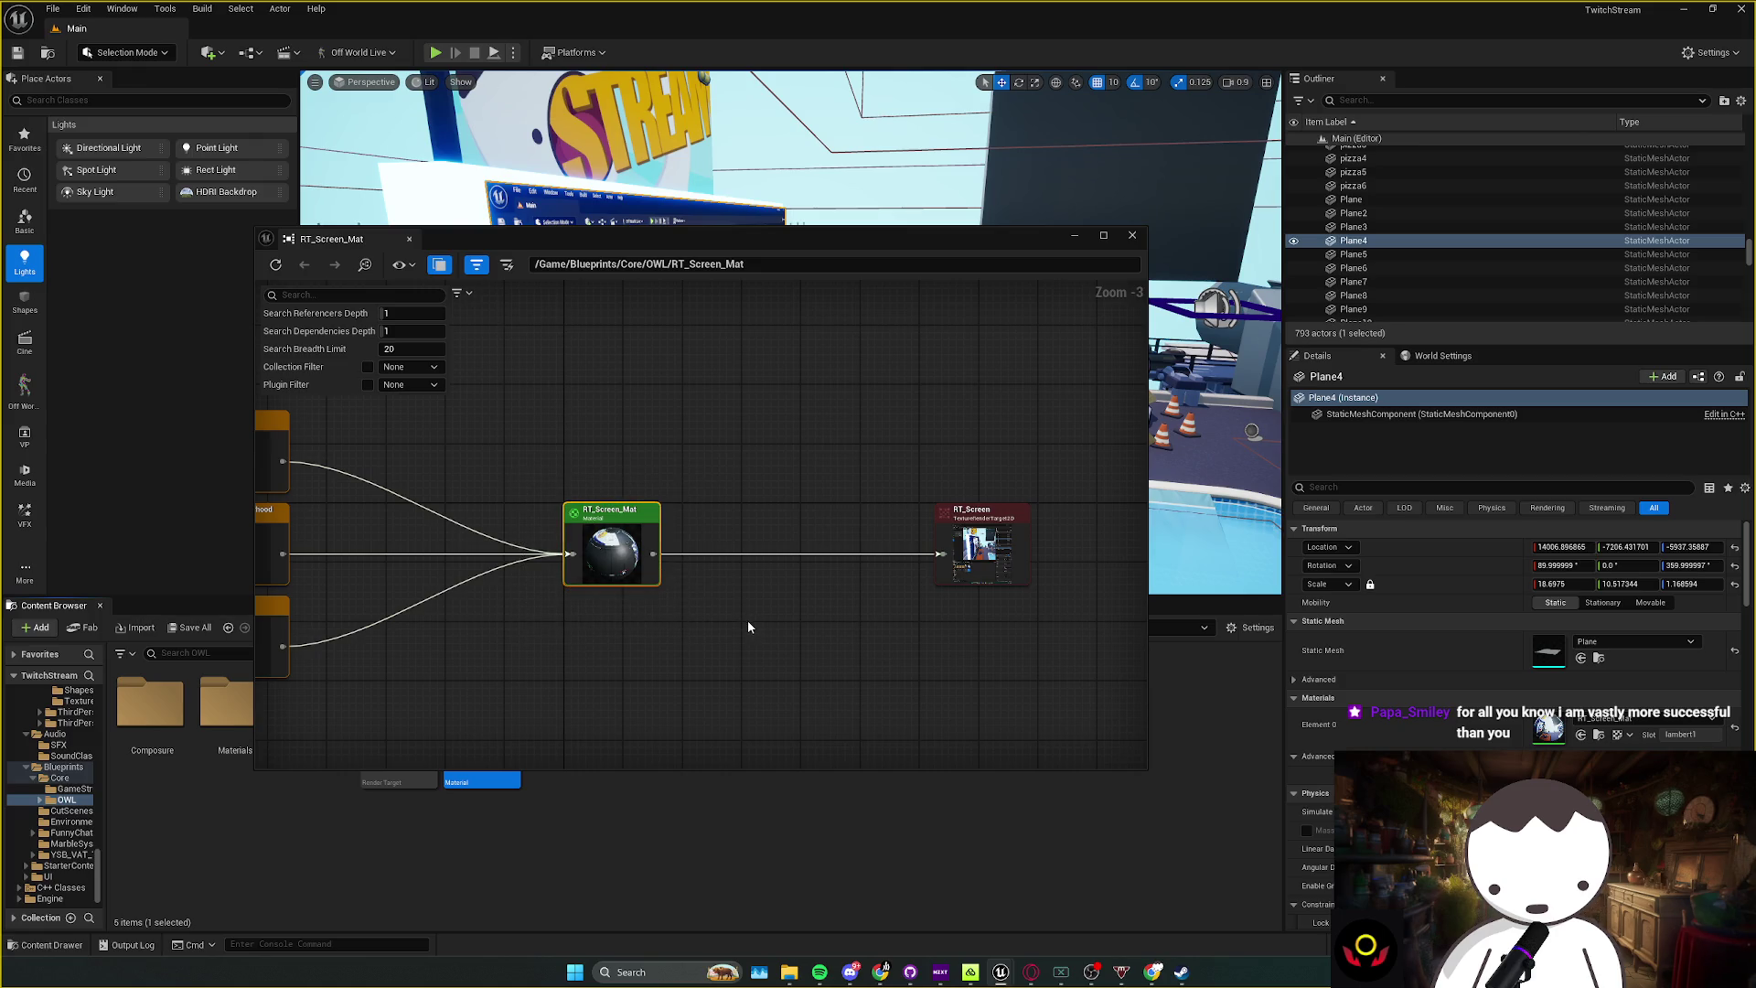
mouse_move(933, 628)
mouse_down()
mouse_move(1051, 498)
mouse_move(914, 600)
mouse_move(1060, 495)
mouse_move(953, 535)
mouse_move(781, 535)
mouse_move(989, 535)
mouse_up()
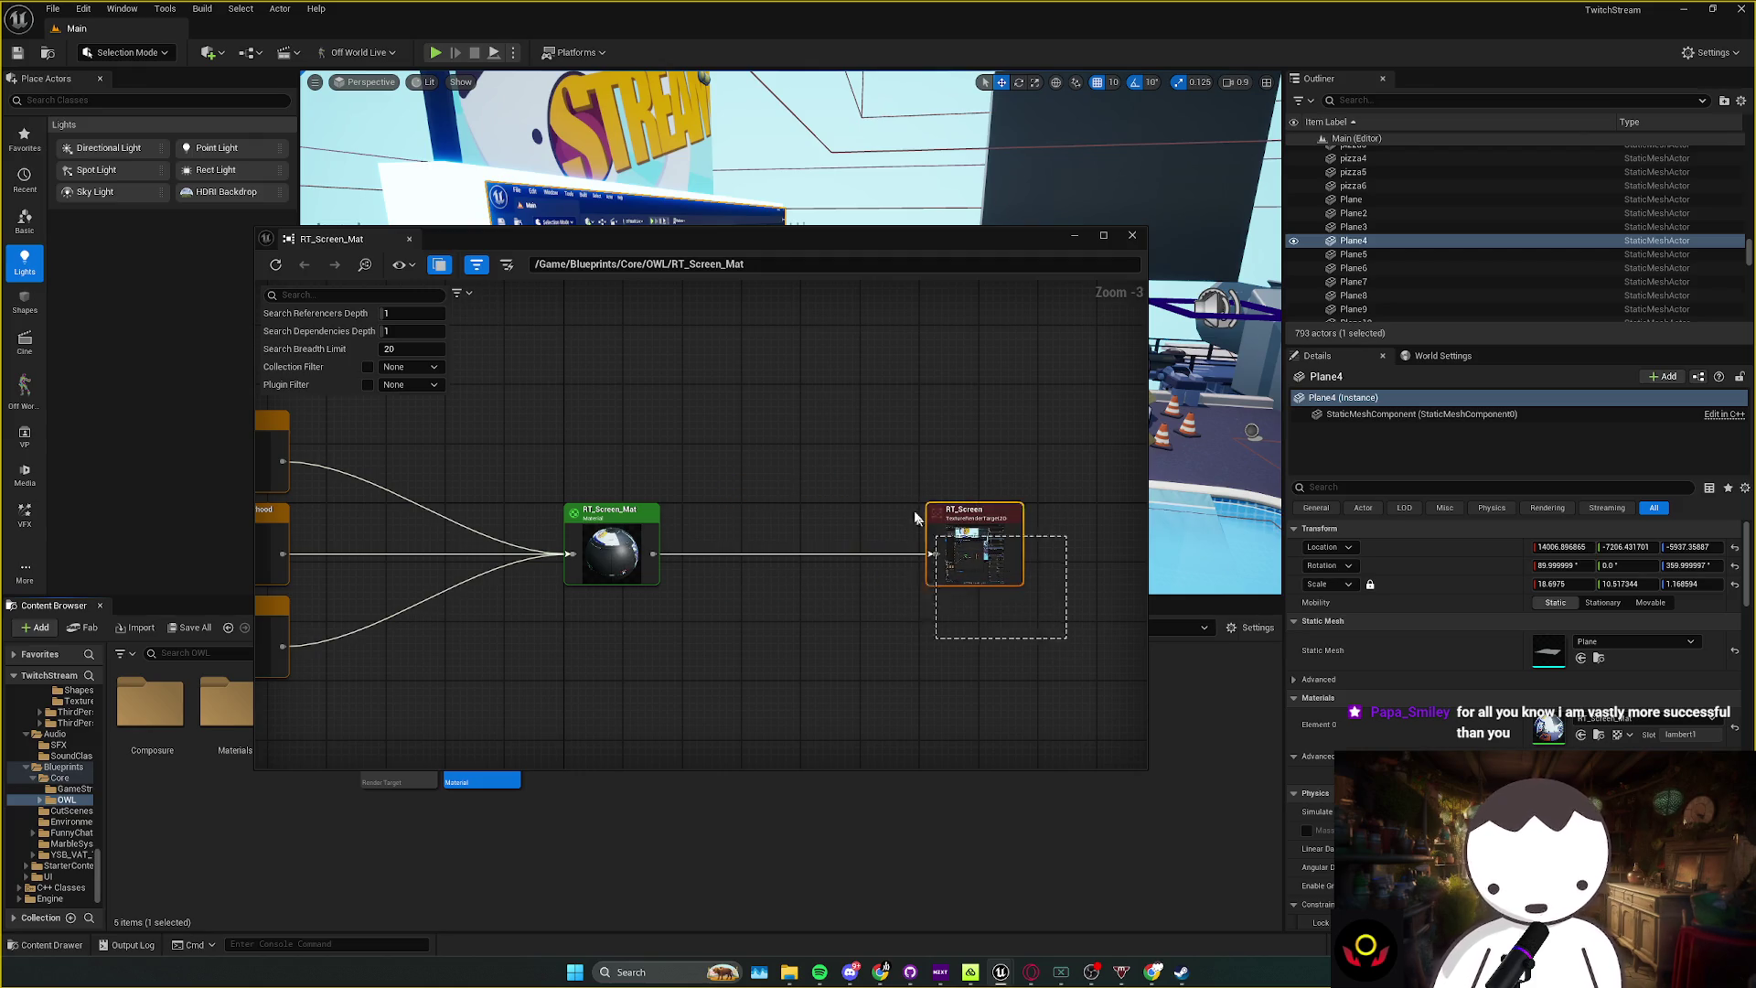
drag(1042, 635, 1023, 630)
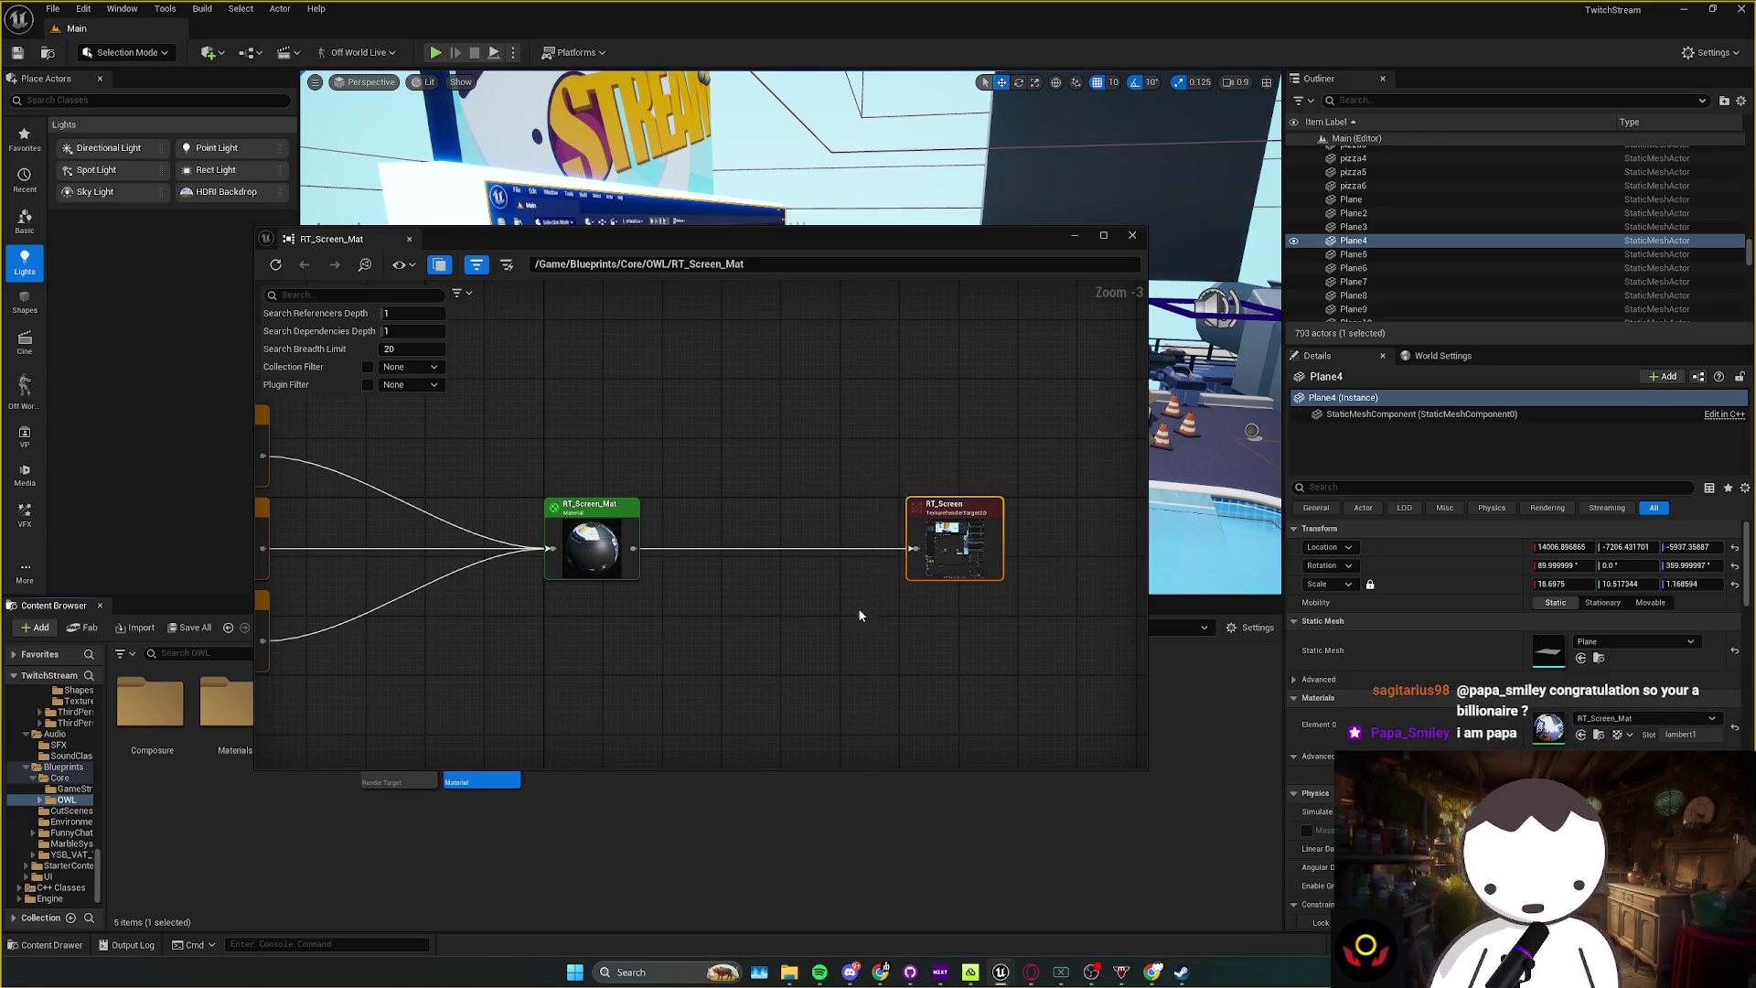
click(754, 657)
Step: Review the Main, TheNeighborhood and TwitchMap referencers, peek at RT_Screen's references, then close the viewer
double_click(595, 548)
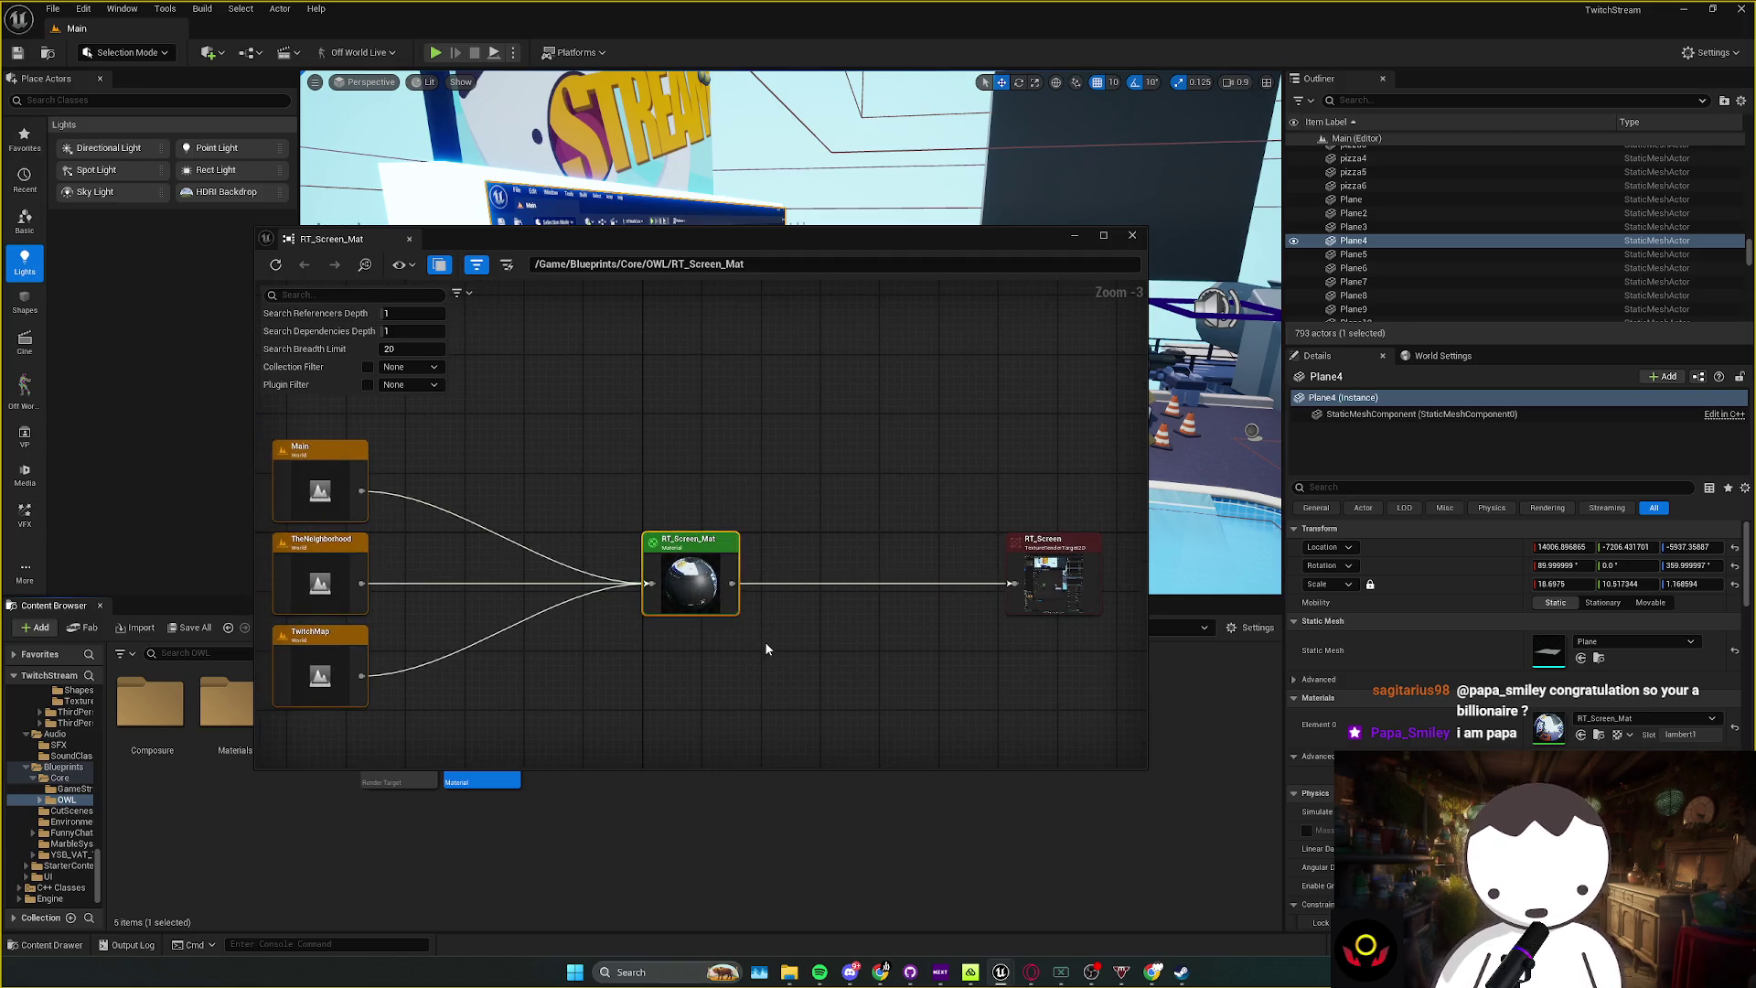
drag(617, 518, 686, 571)
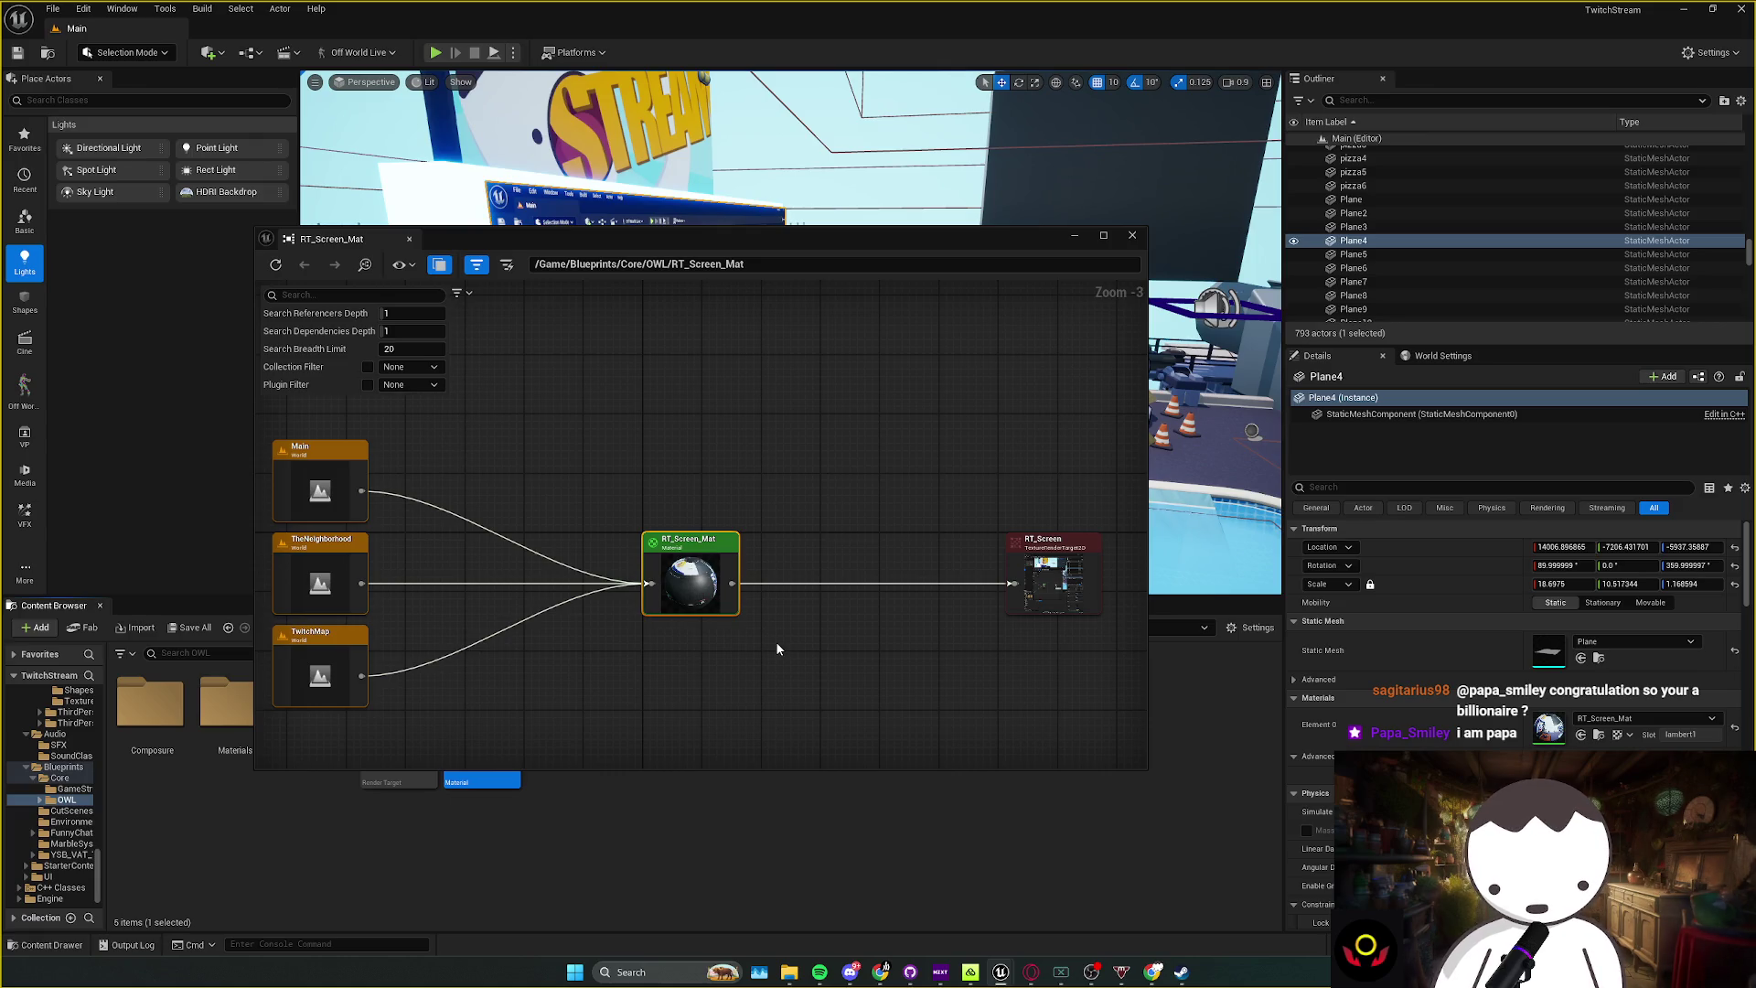
drag(776, 641, 818, 650)
click(797, 649)
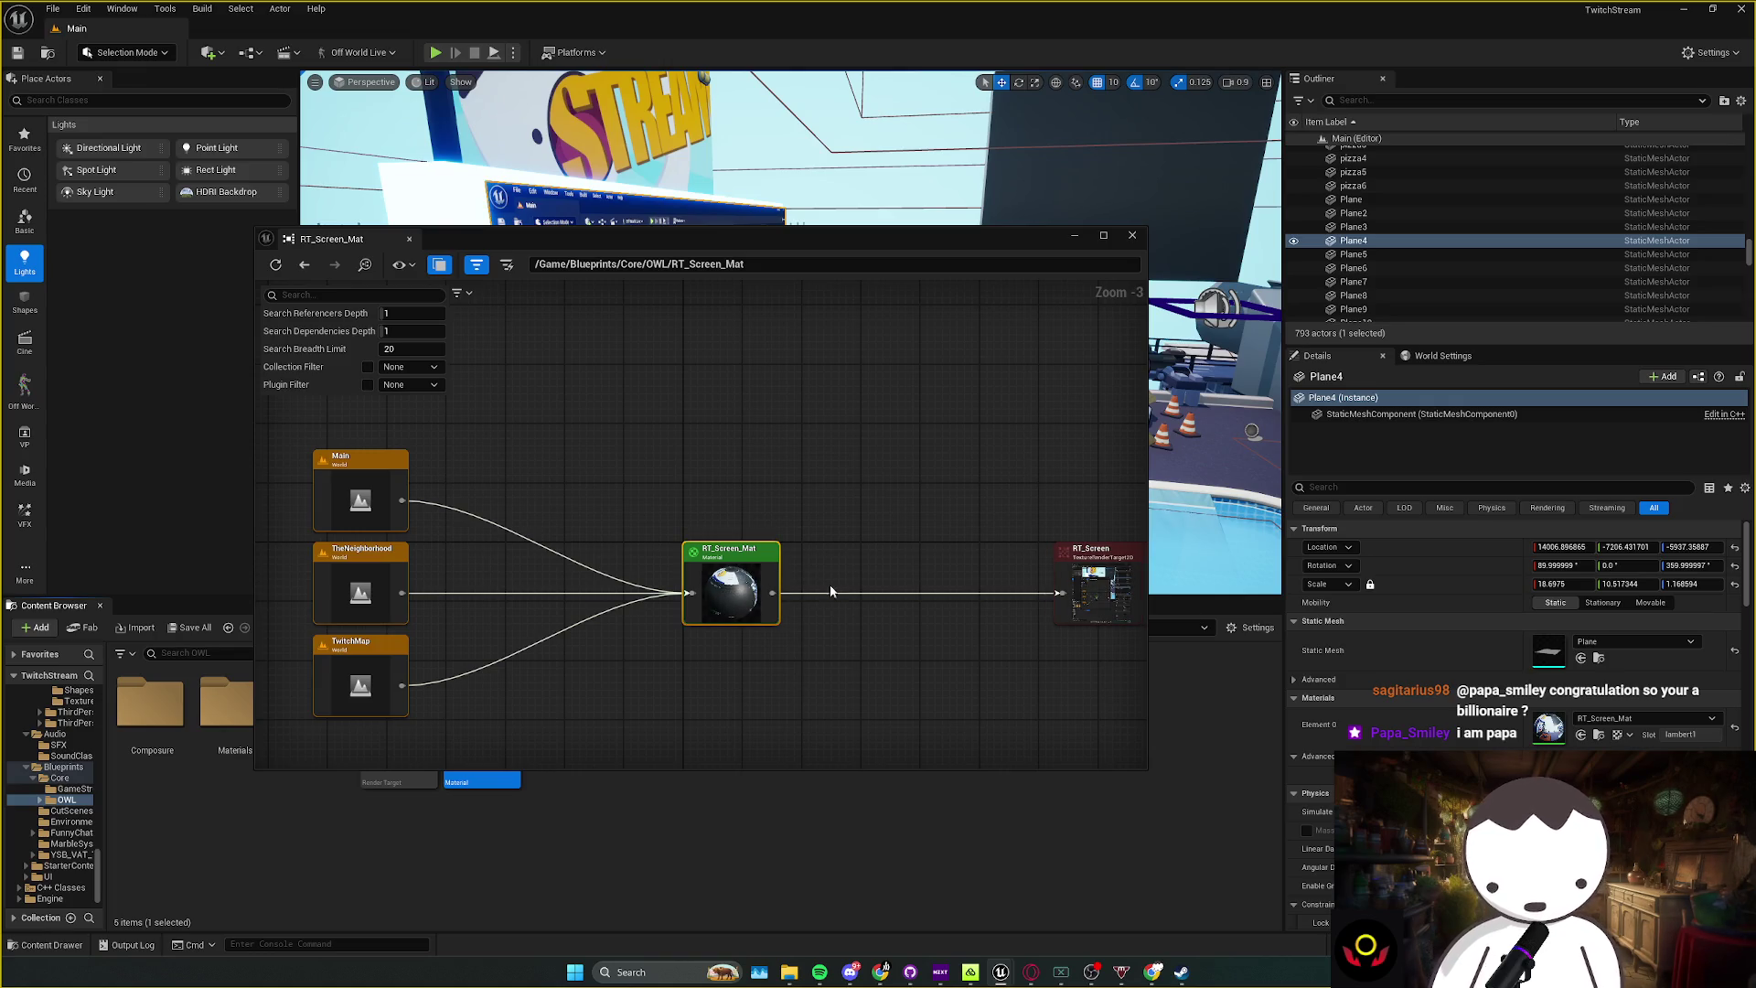
double_click(1065, 587)
key(alt+Left)
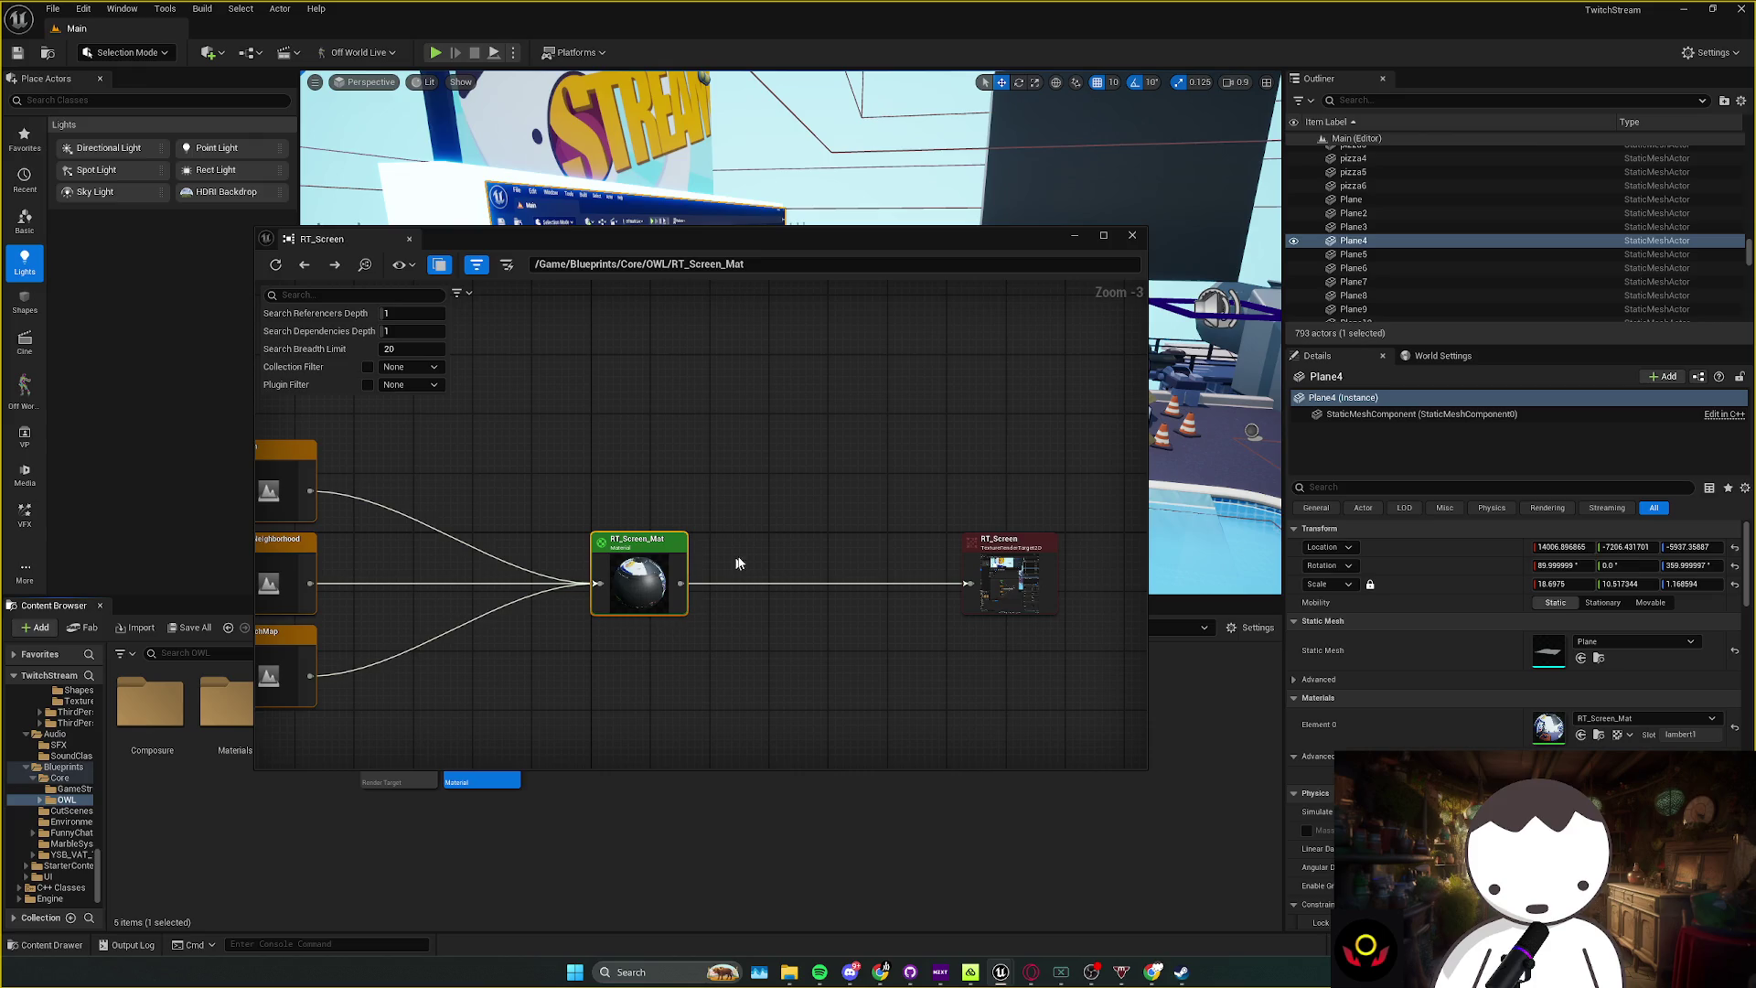
click(1132, 235)
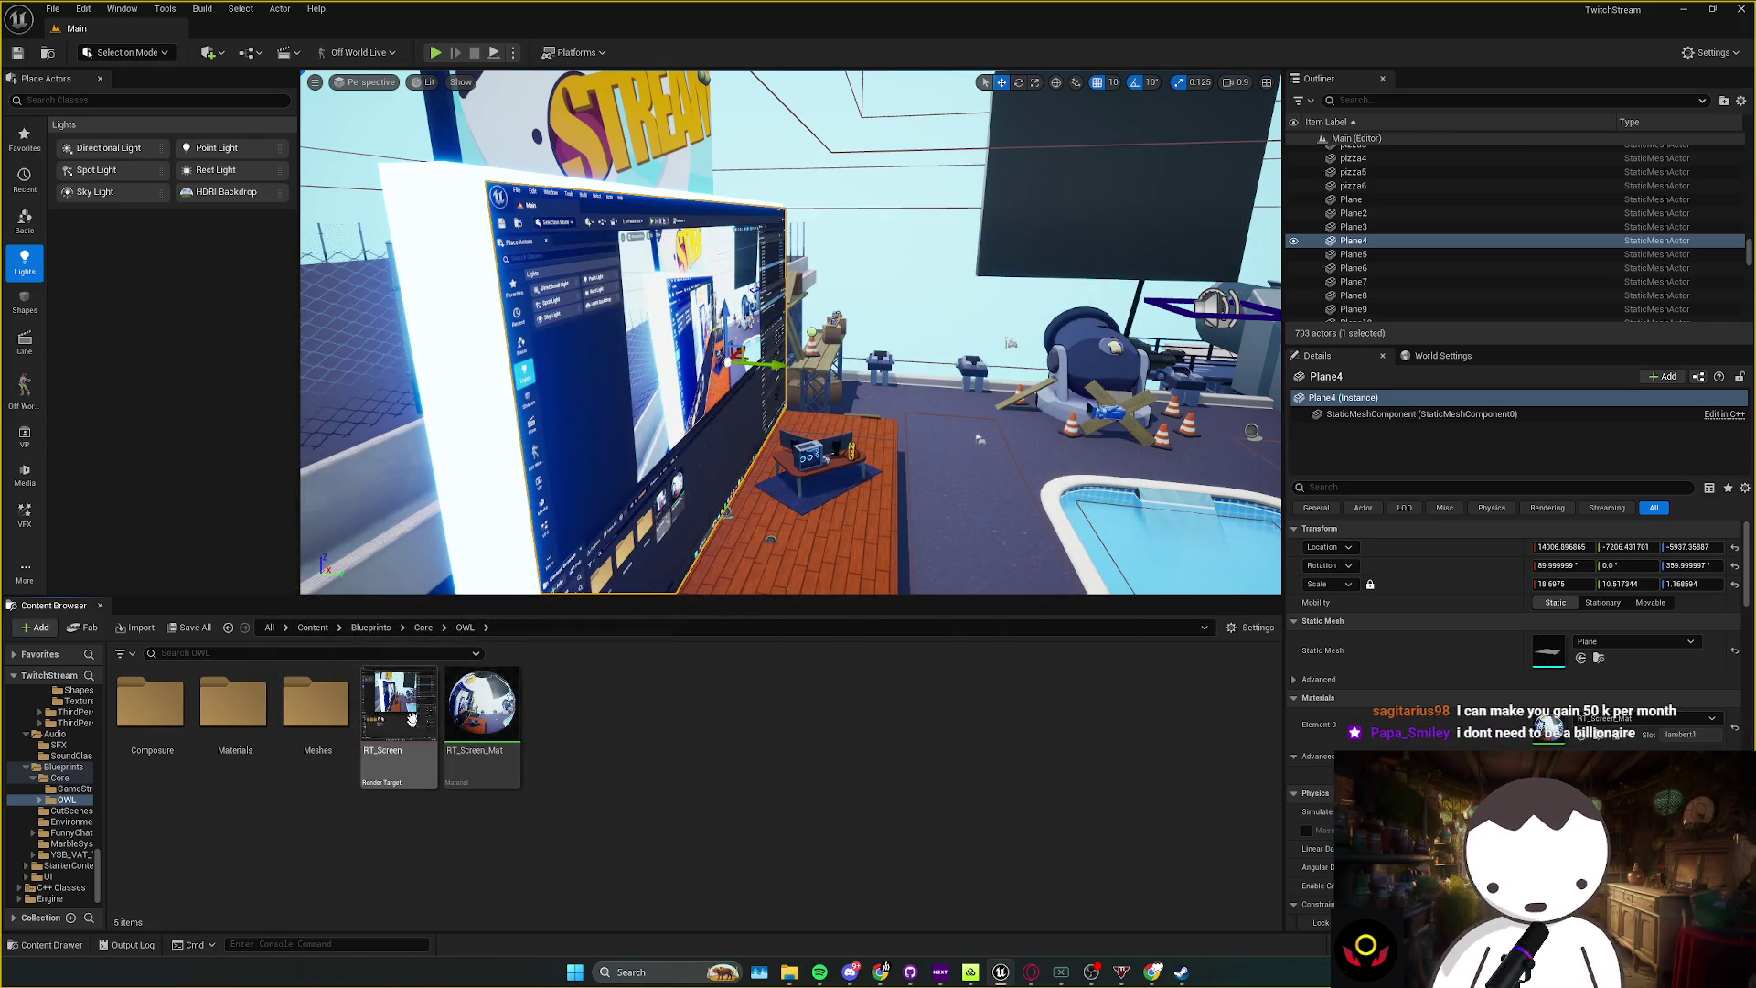
Step: Return the Content Browser to the Content folder and close Unreal Editor
key(alt+Left)
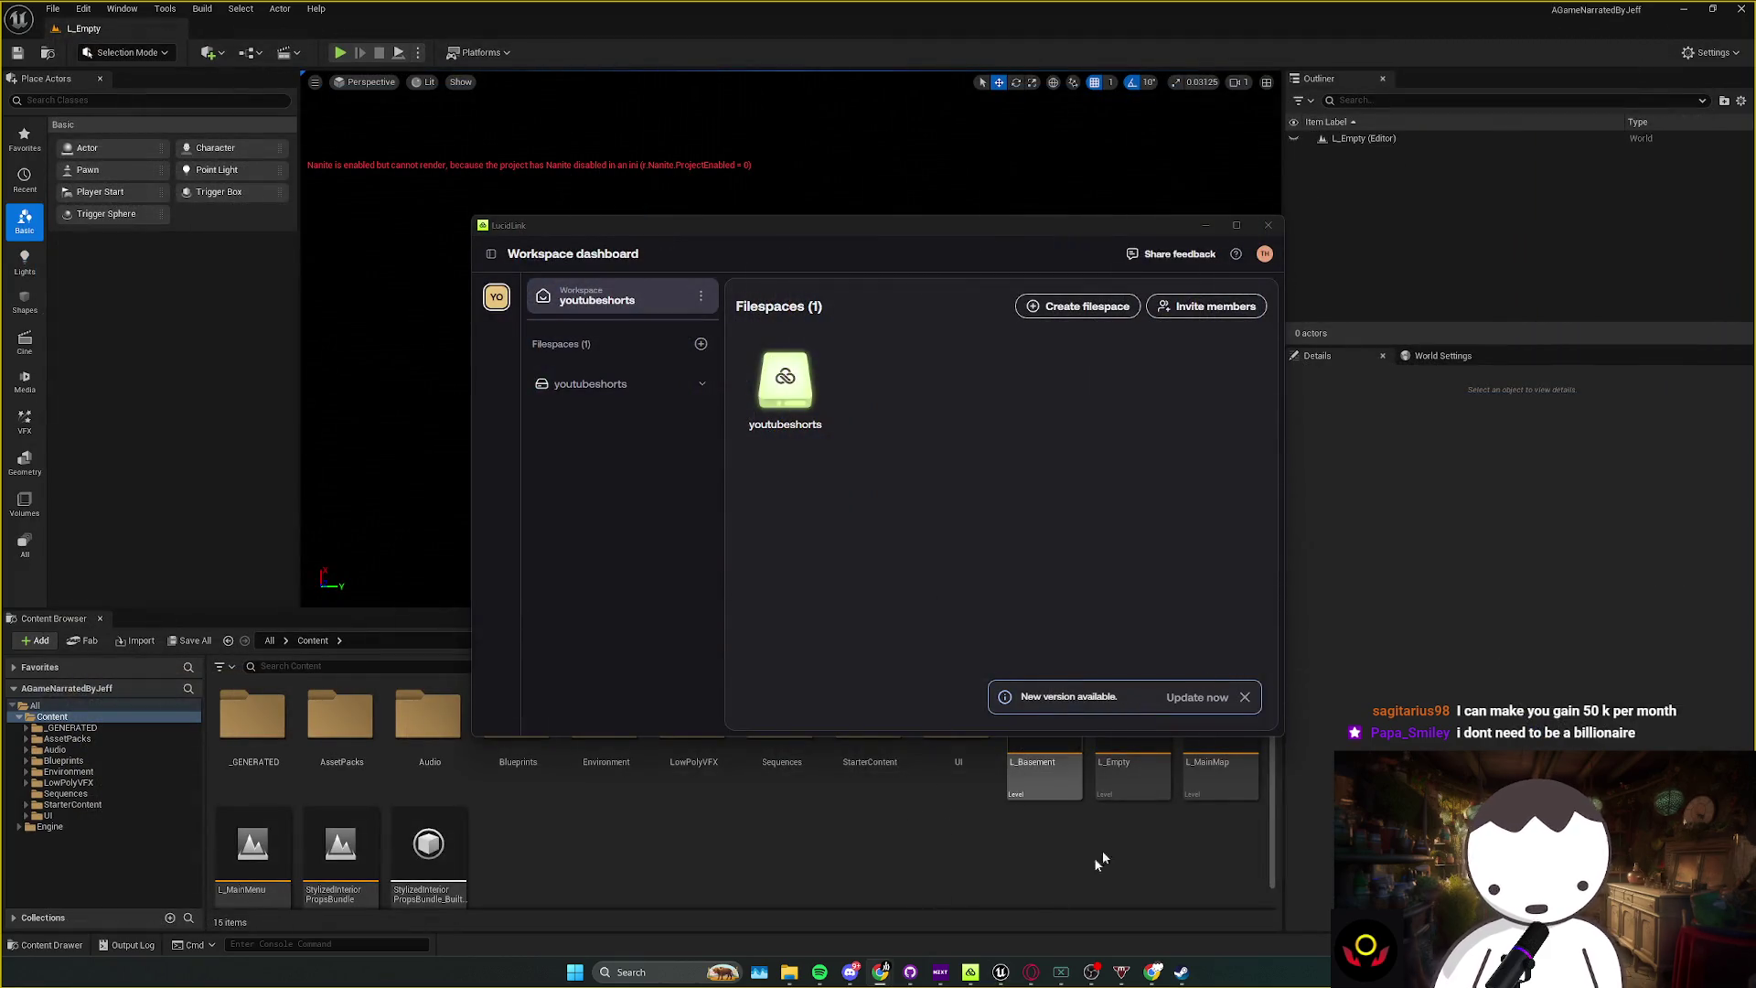
click(1102, 859)
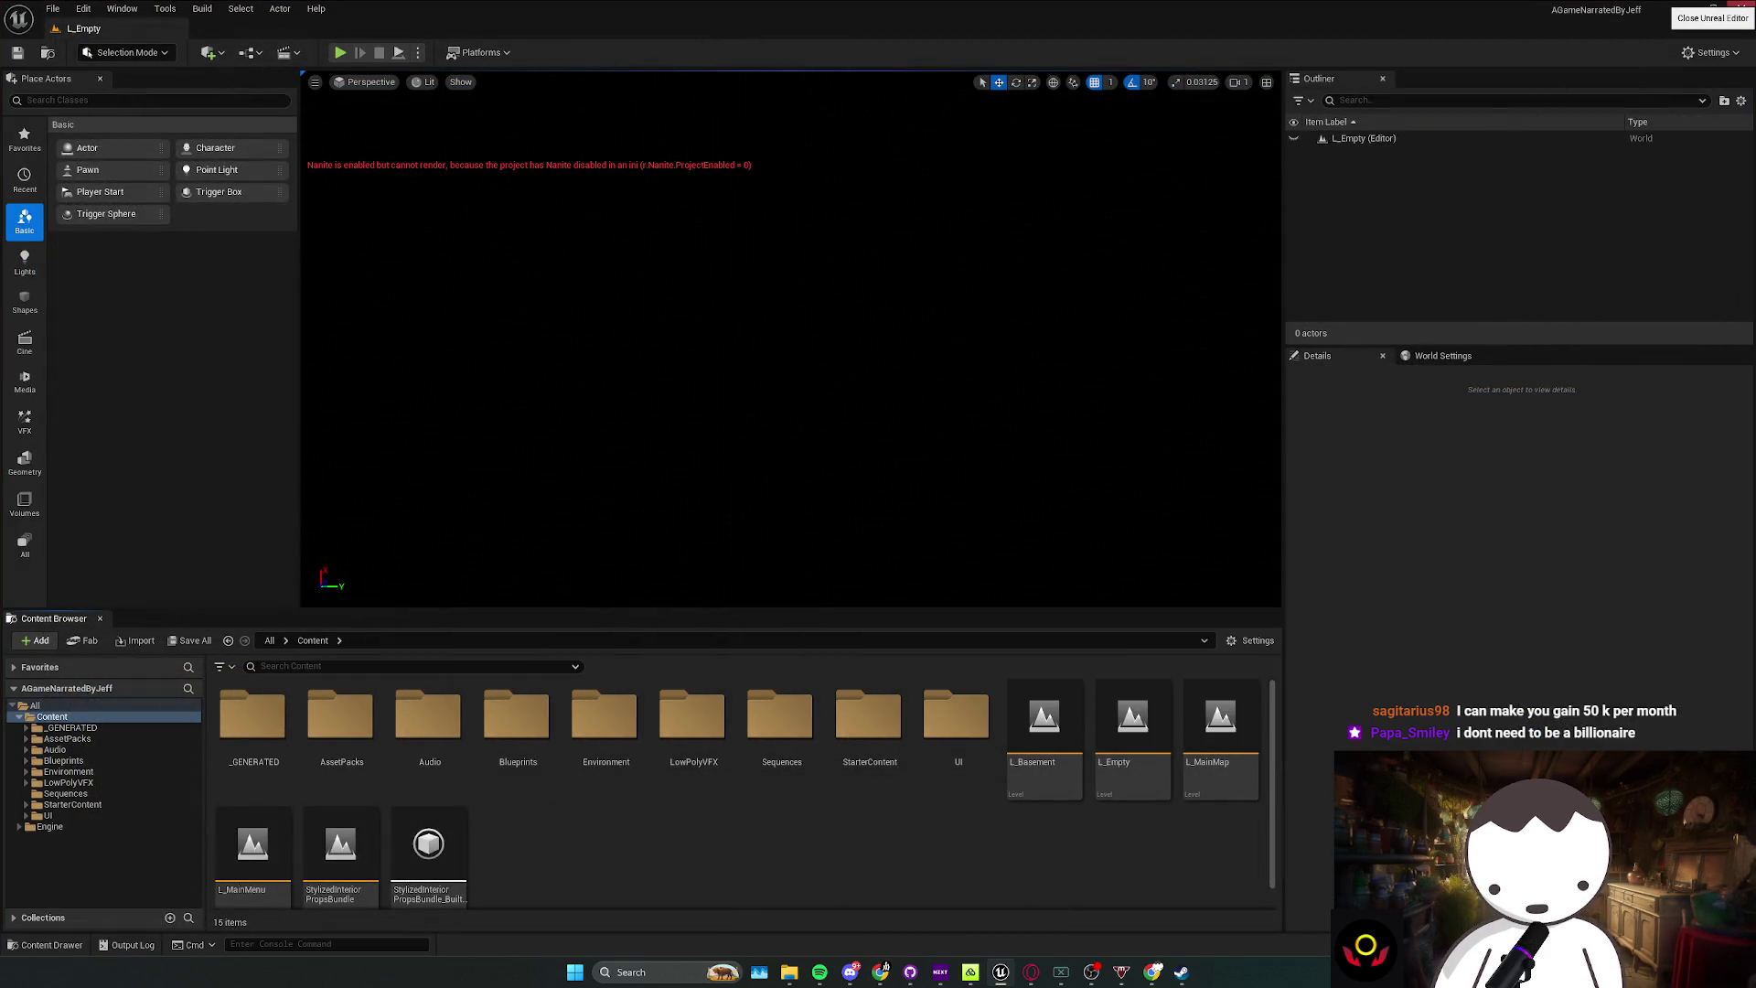
click(1738, 7)
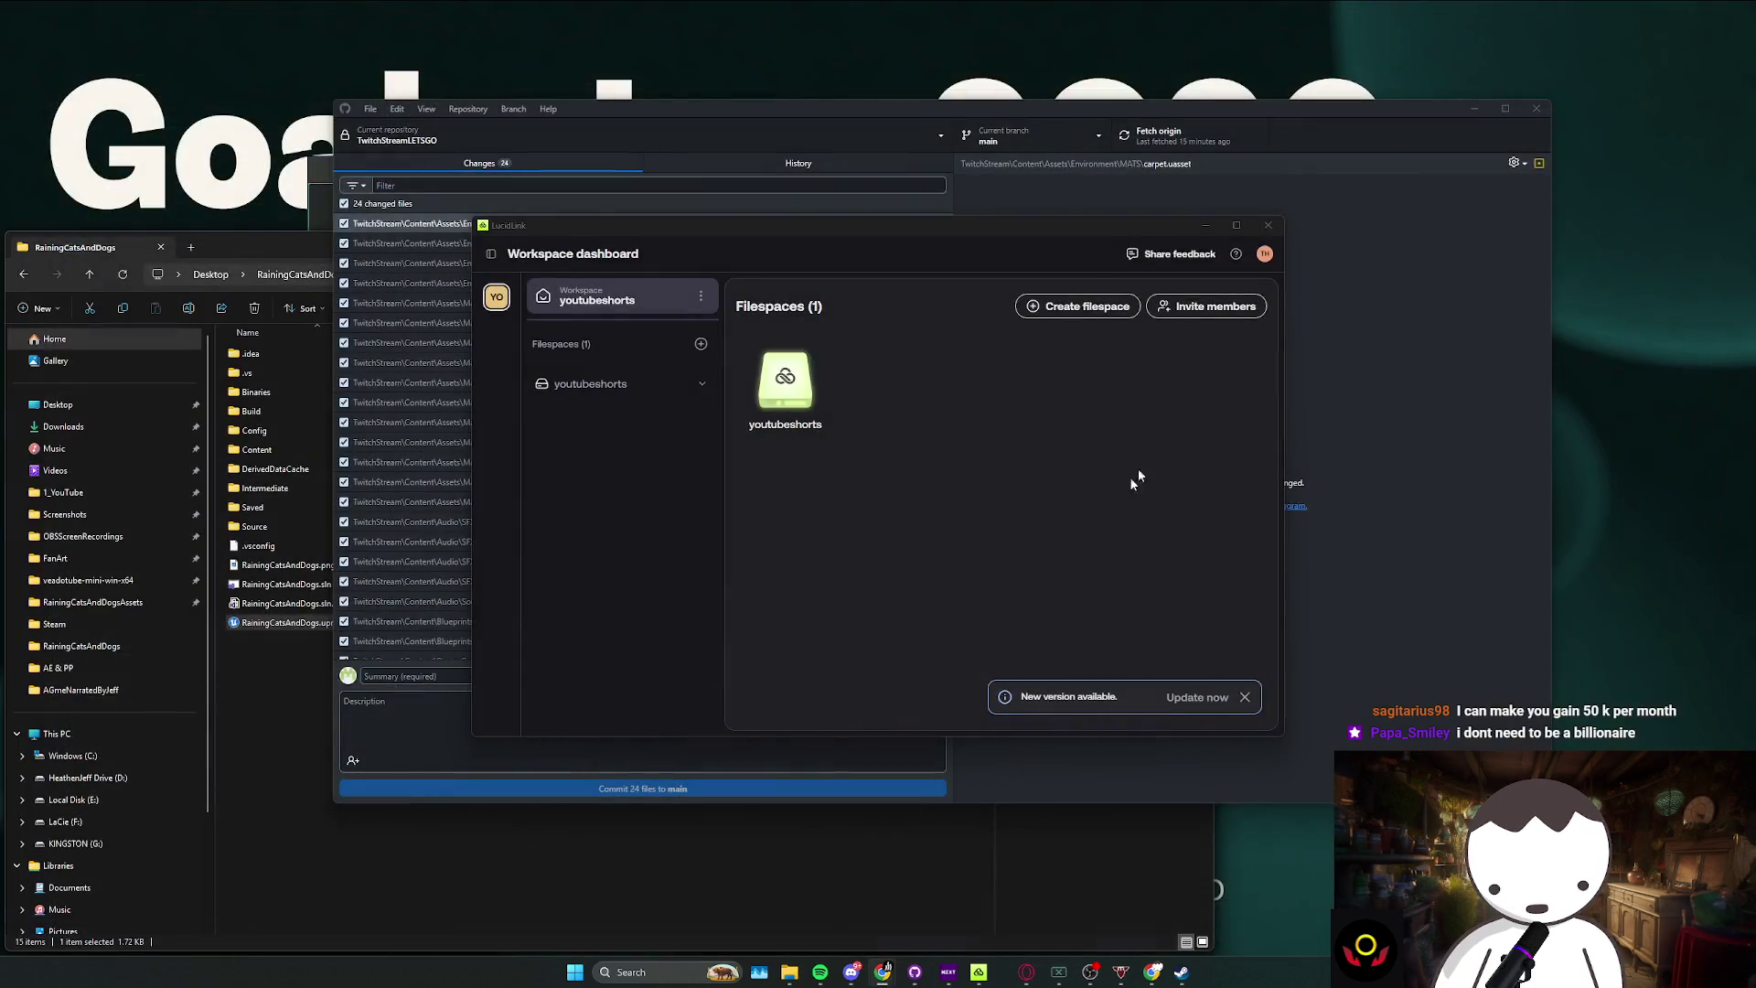
Step: Dismiss the LucidLink dashboard, show the repository in Explorer, and launch TwitchStream.uproject
click(1395, 594)
click(469, 109)
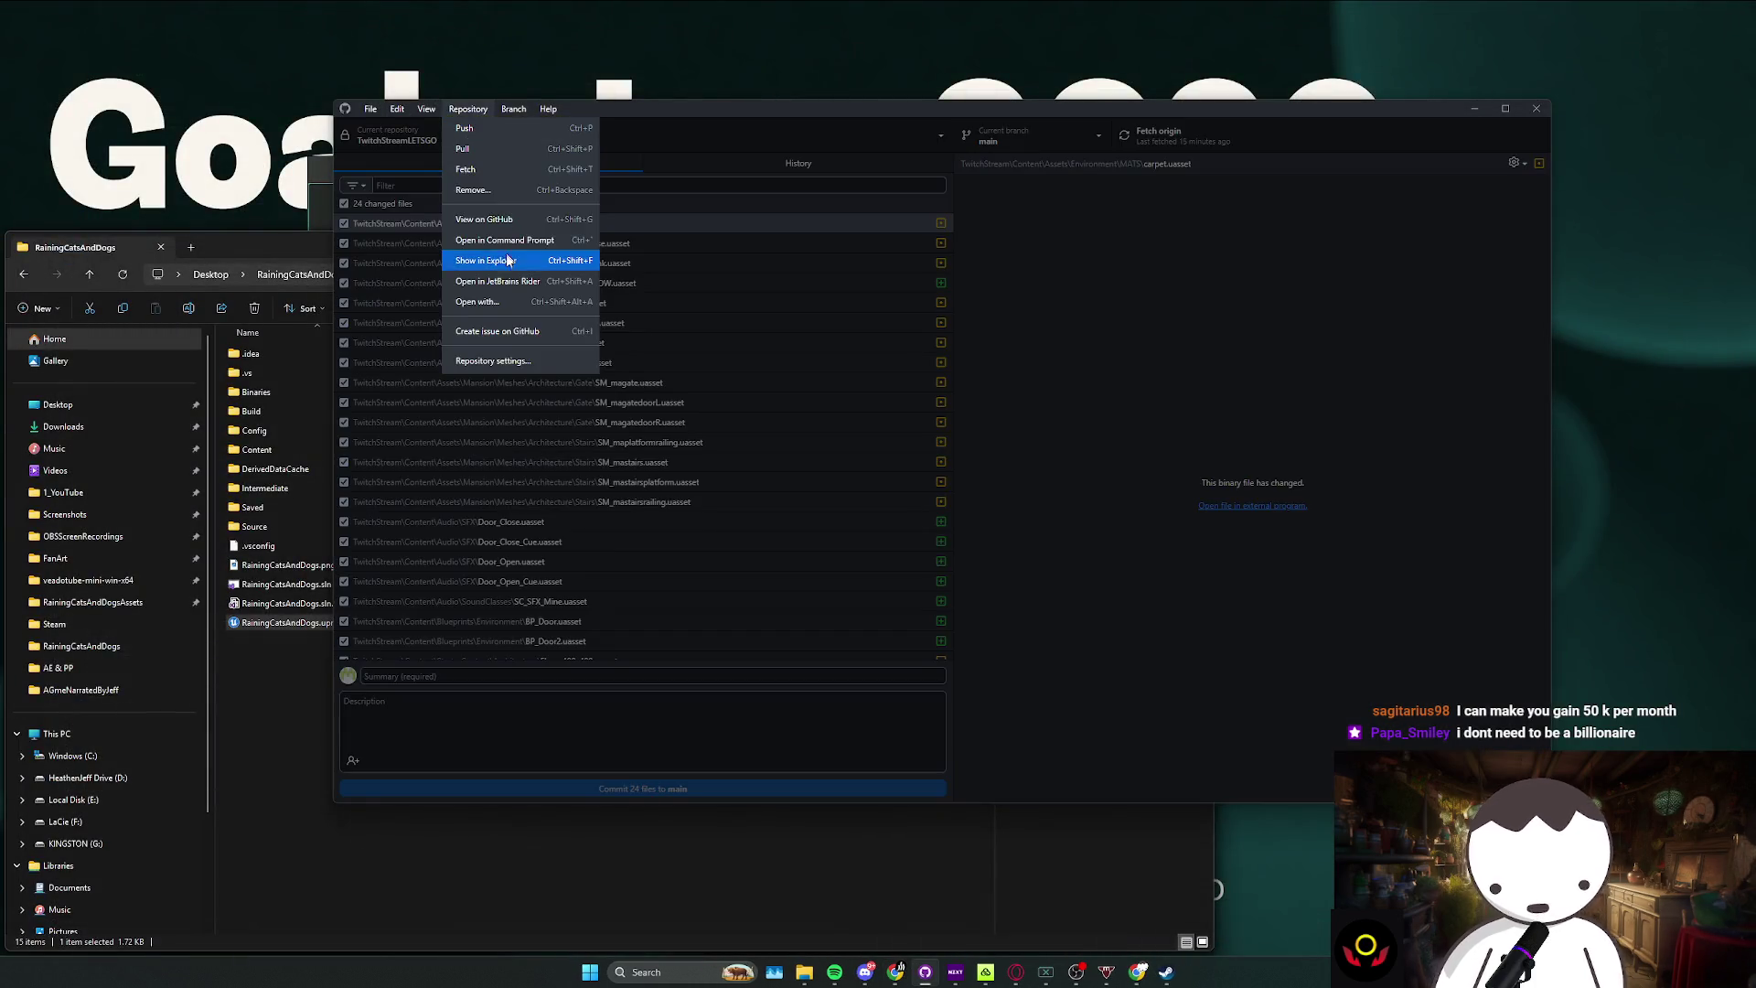
click(506, 252)
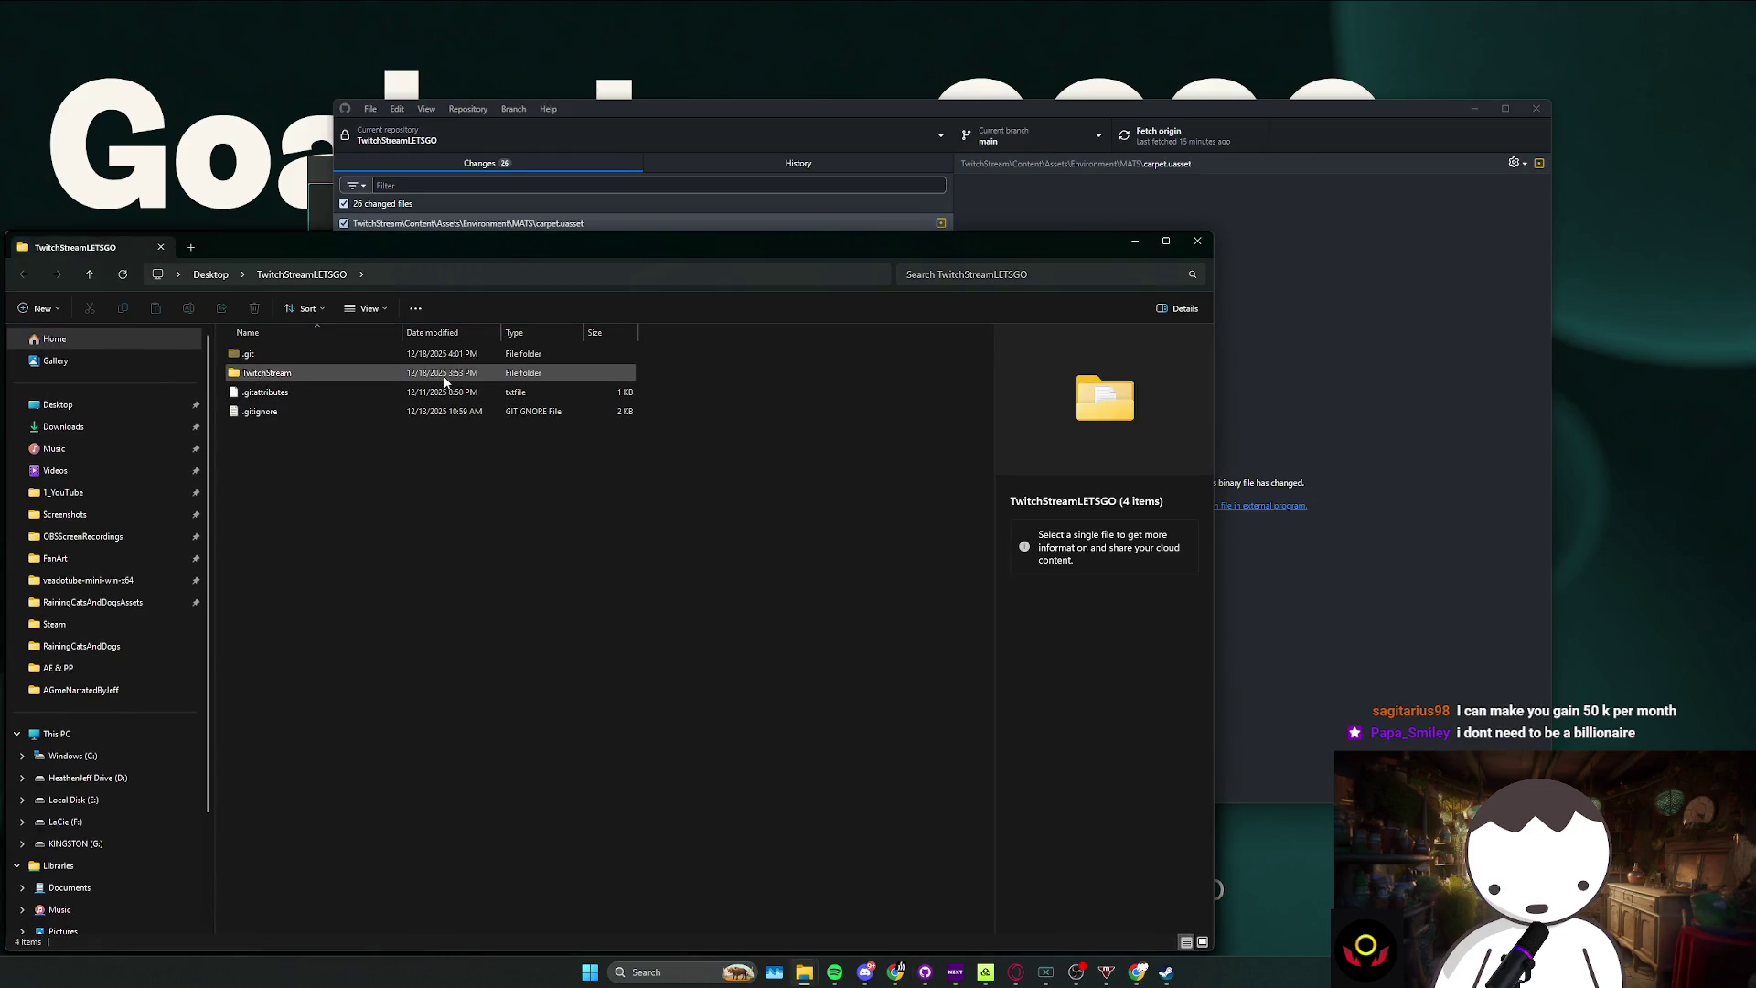
double_click(274, 372)
double_click(403, 566)
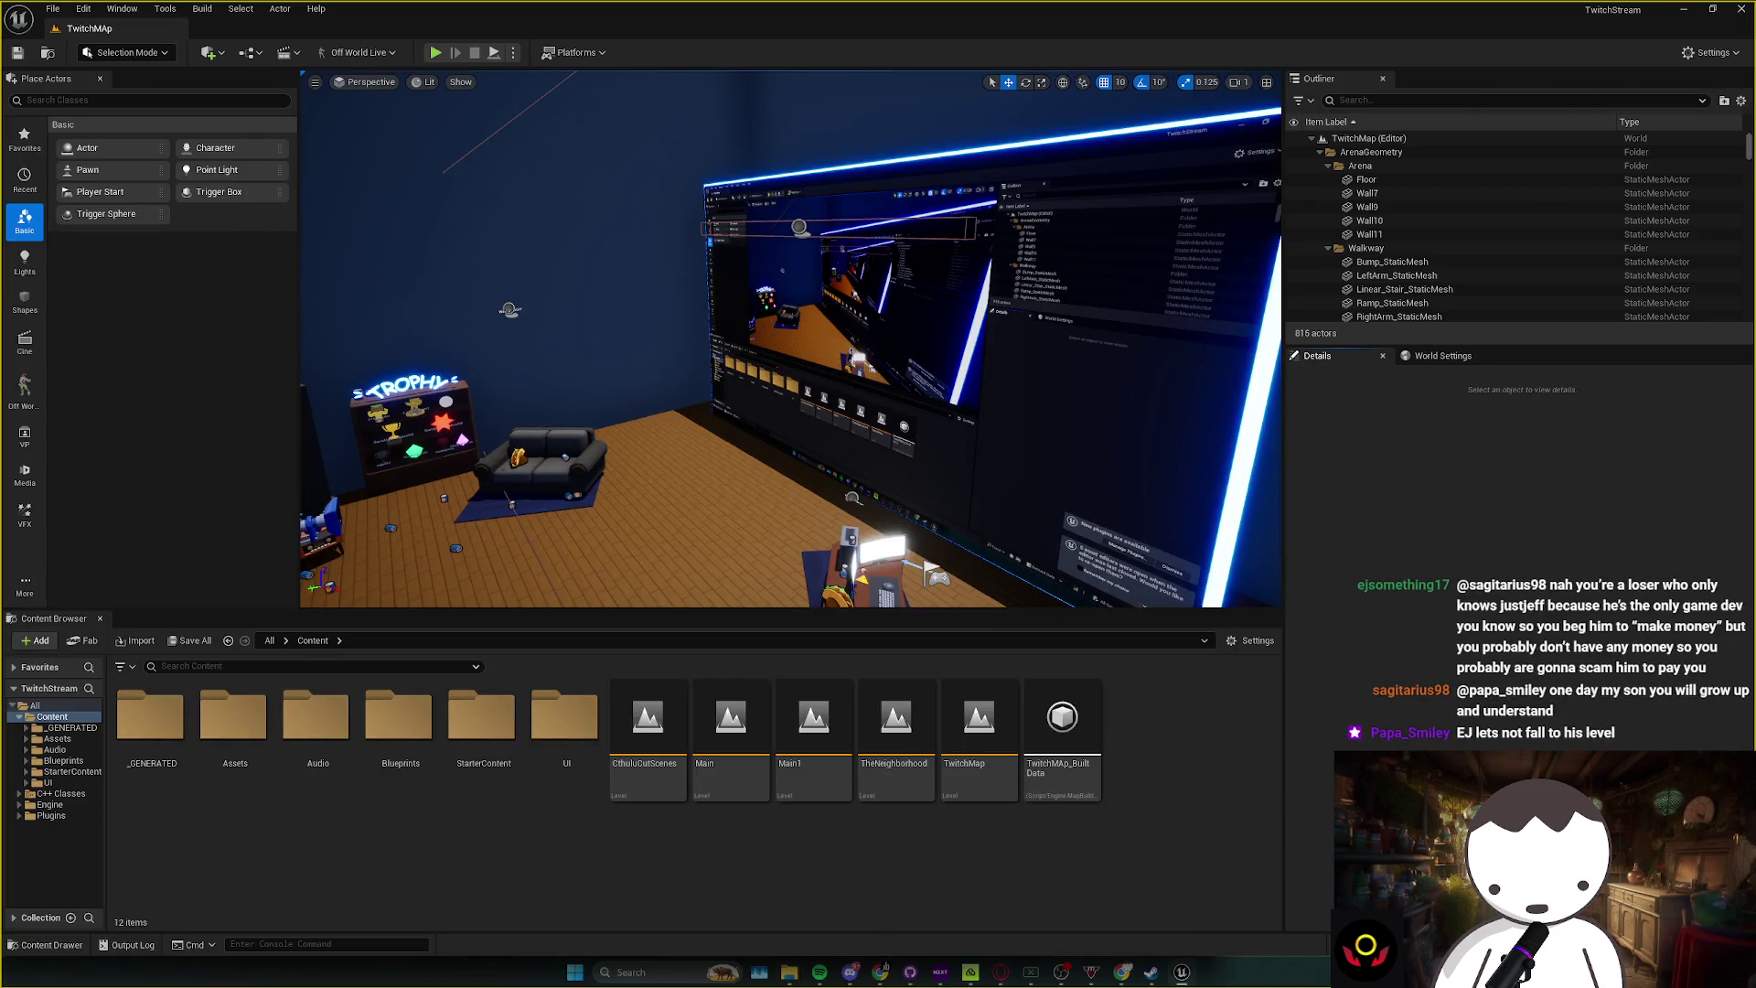
Step: Load TheNeighborhood level and select the screen plane to locate its material
double_click(896, 723)
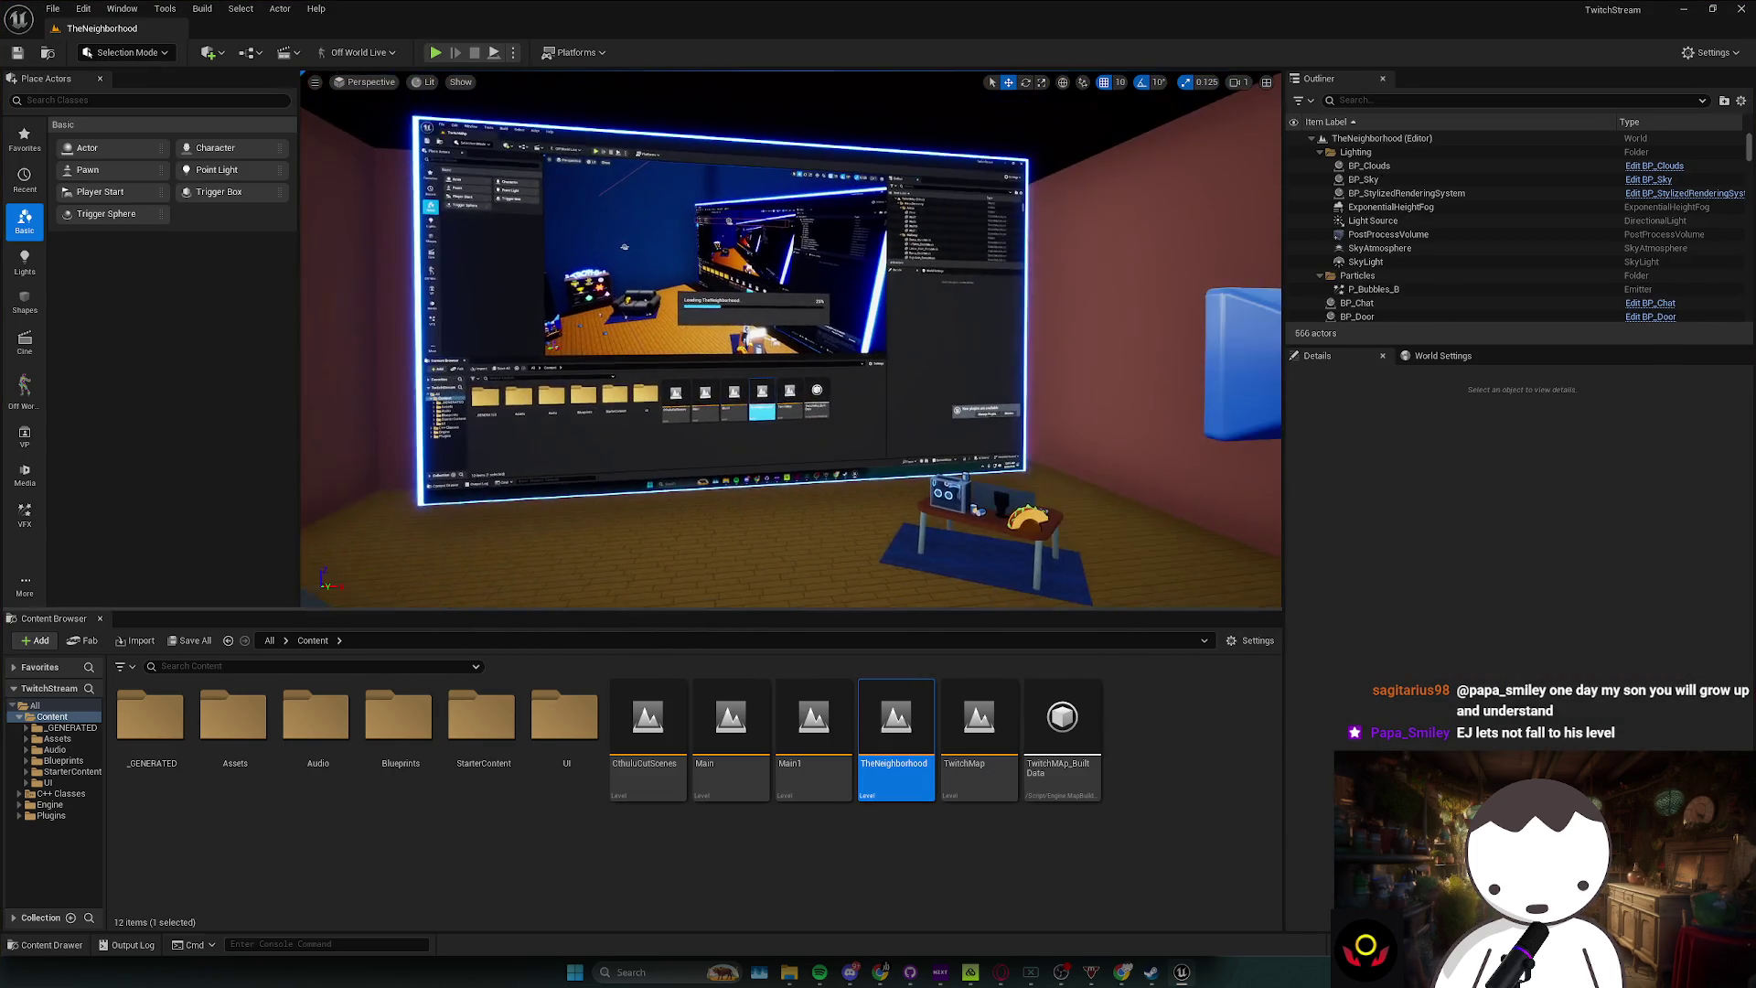
drag(857, 460, 805, 421)
click(805, 366)
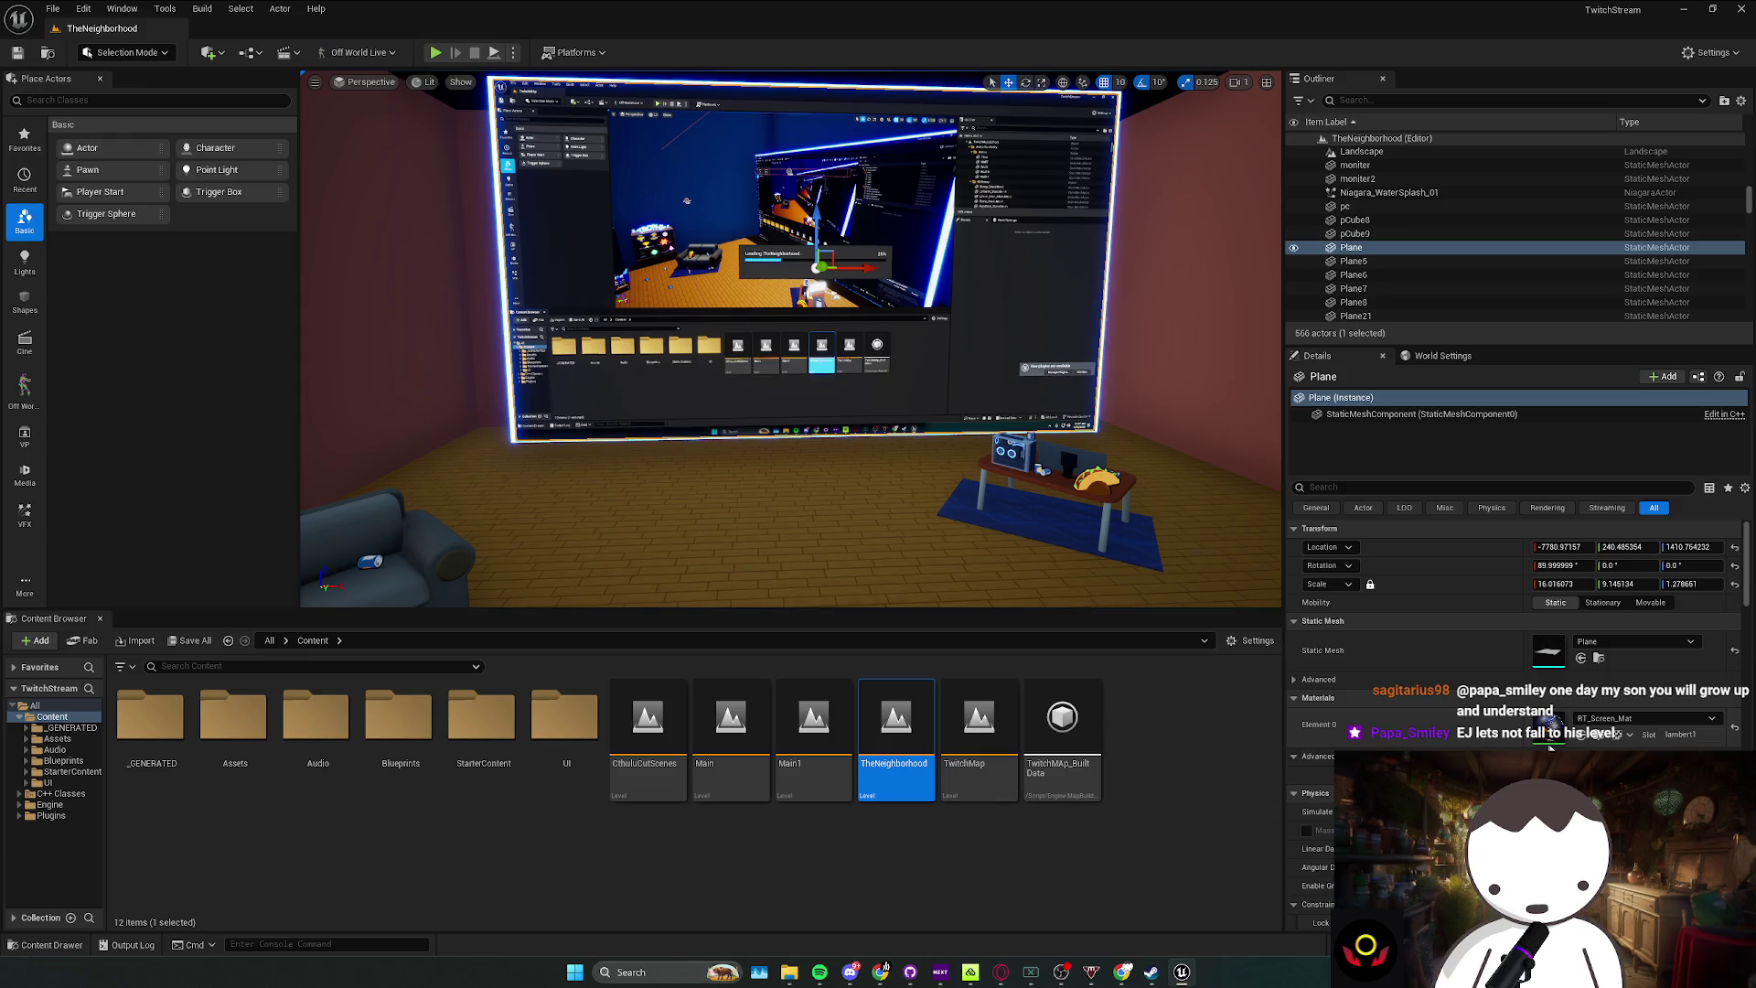
click(1596, 739)
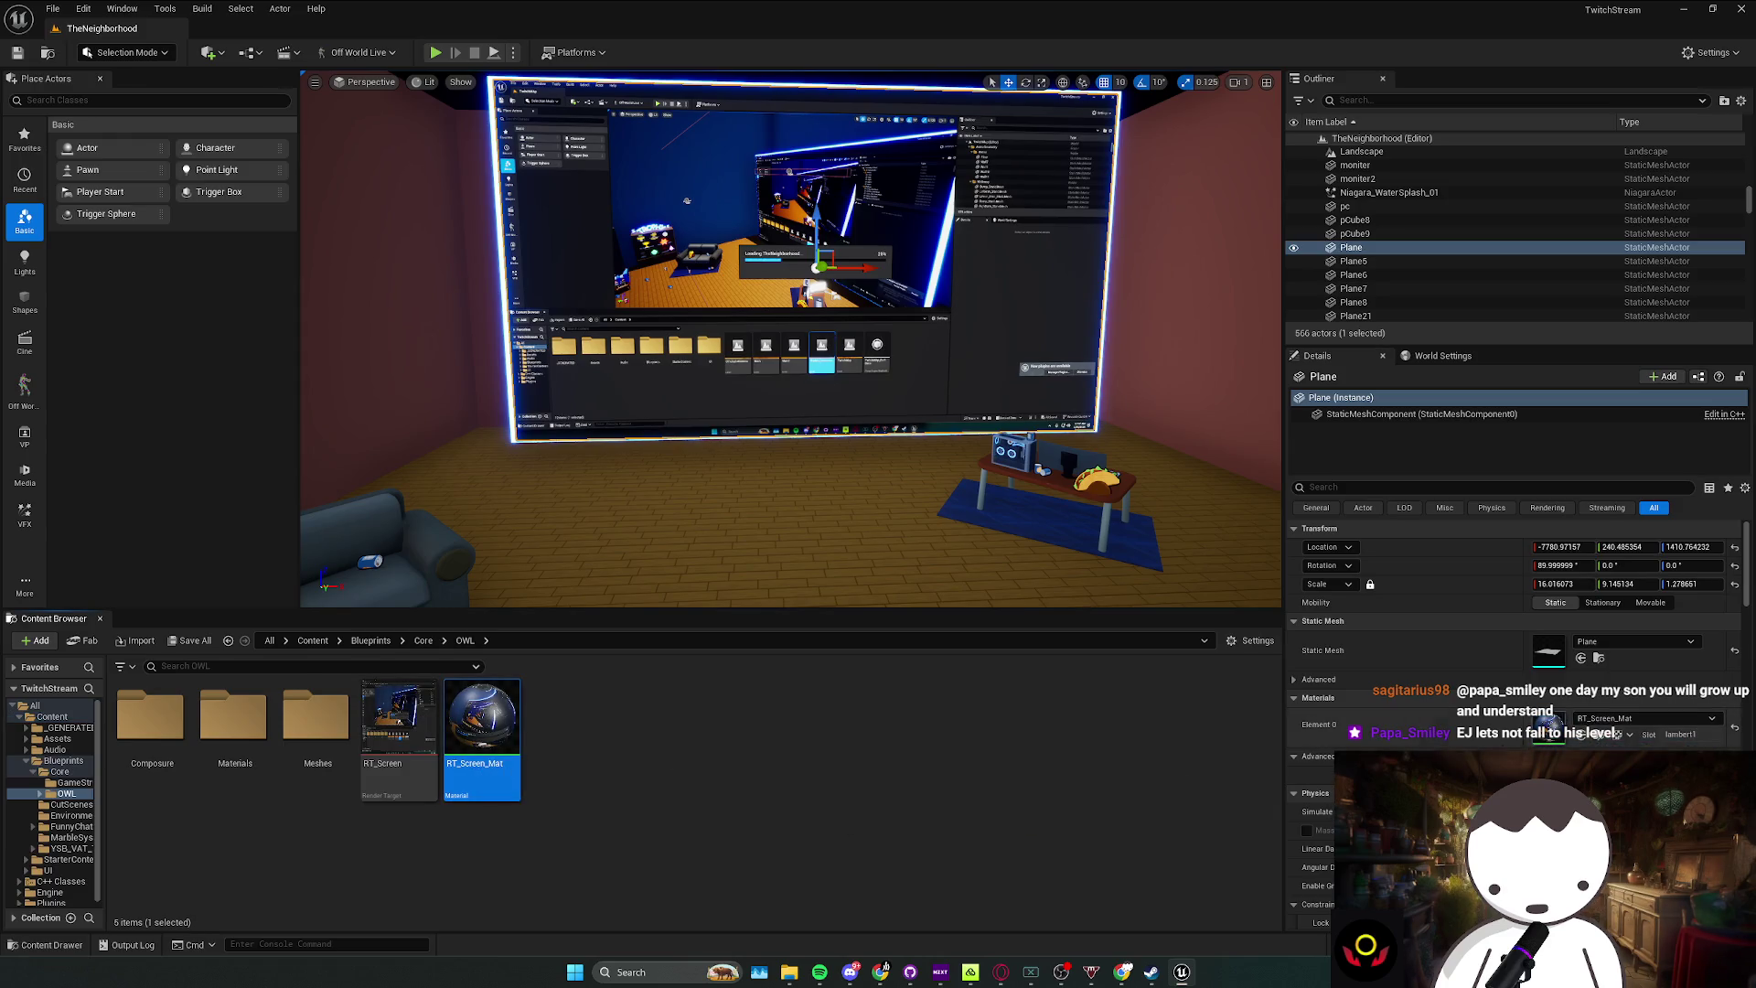
mouse_move(399, 732)
mouse_down()
mouse_move(565, 771)
mouse_move(1052, 788)
mouse_move(421, 782)
mouse_up()
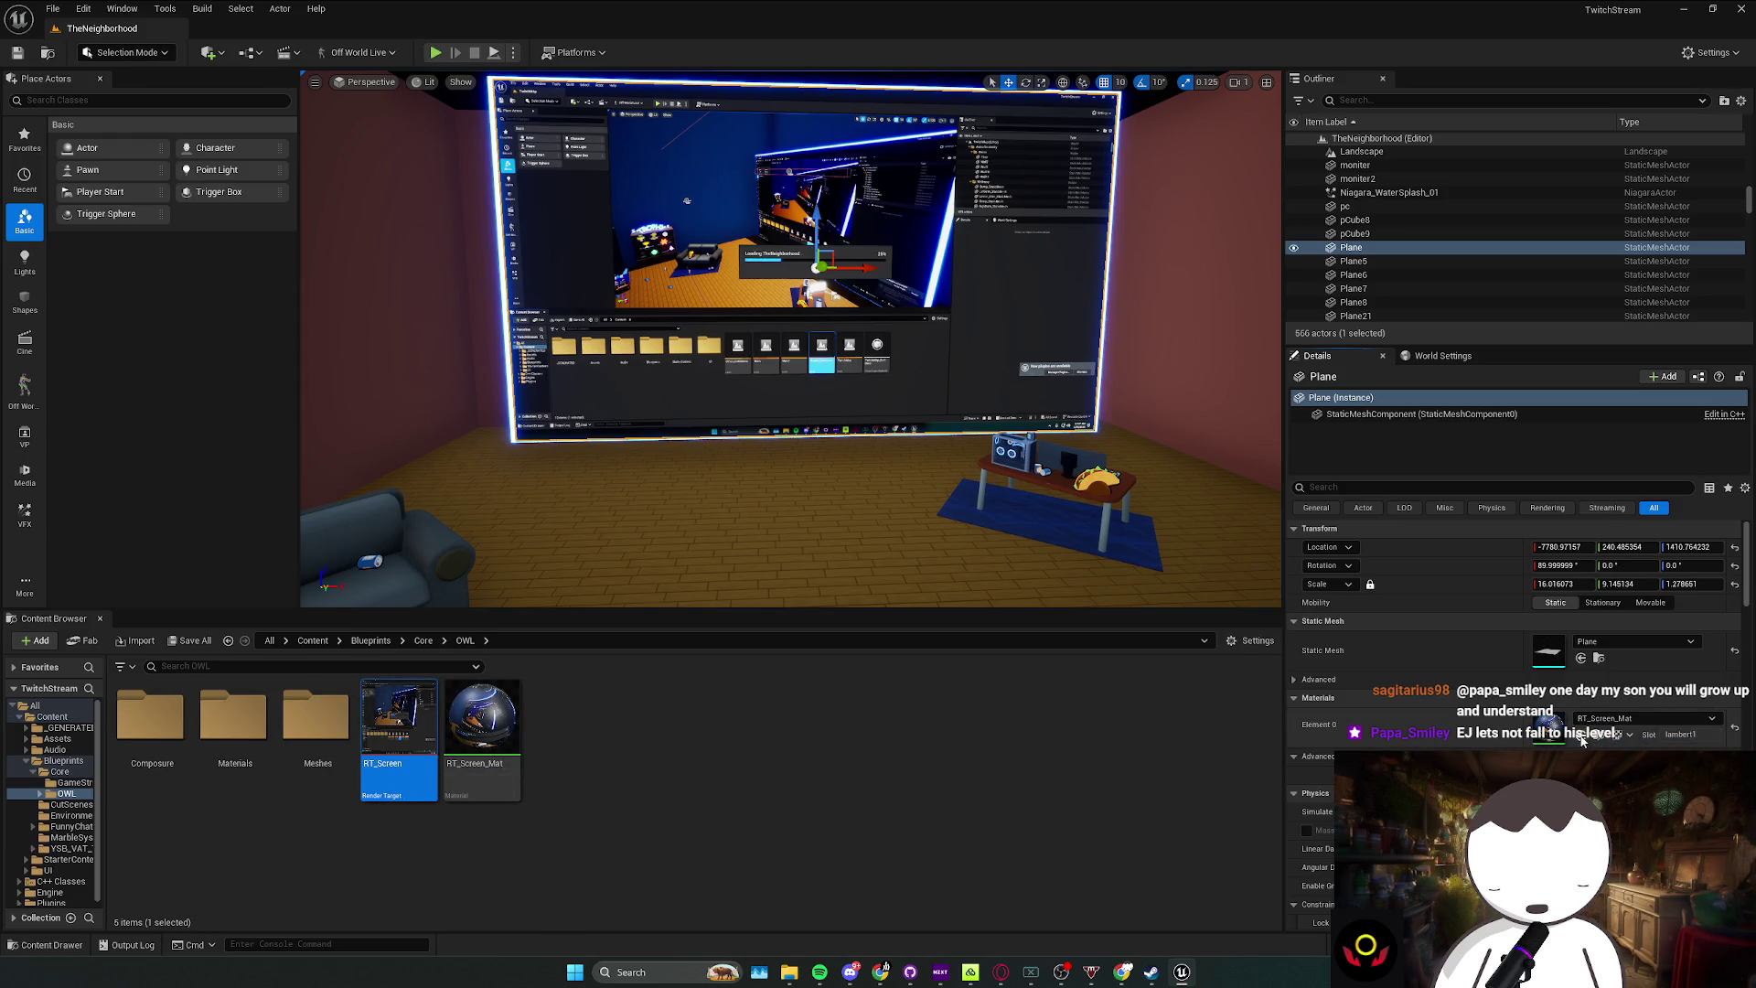
click(1179, 547)
click(1601, 736)
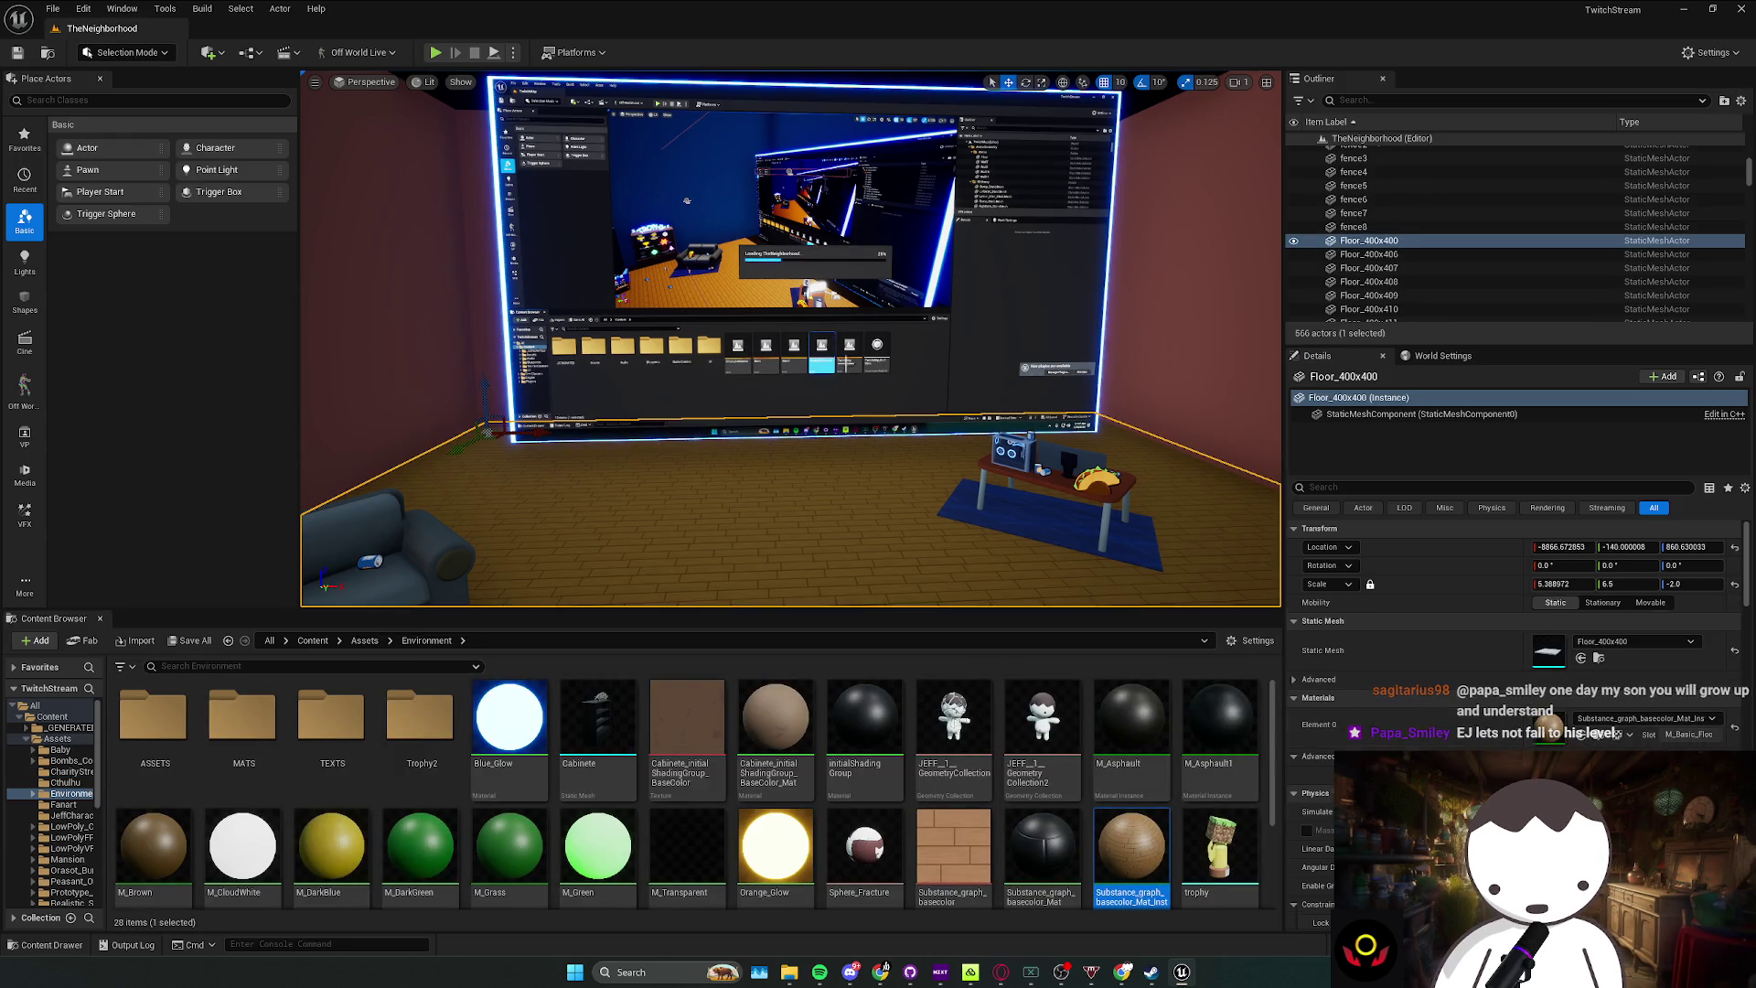
key(ctrl+z)
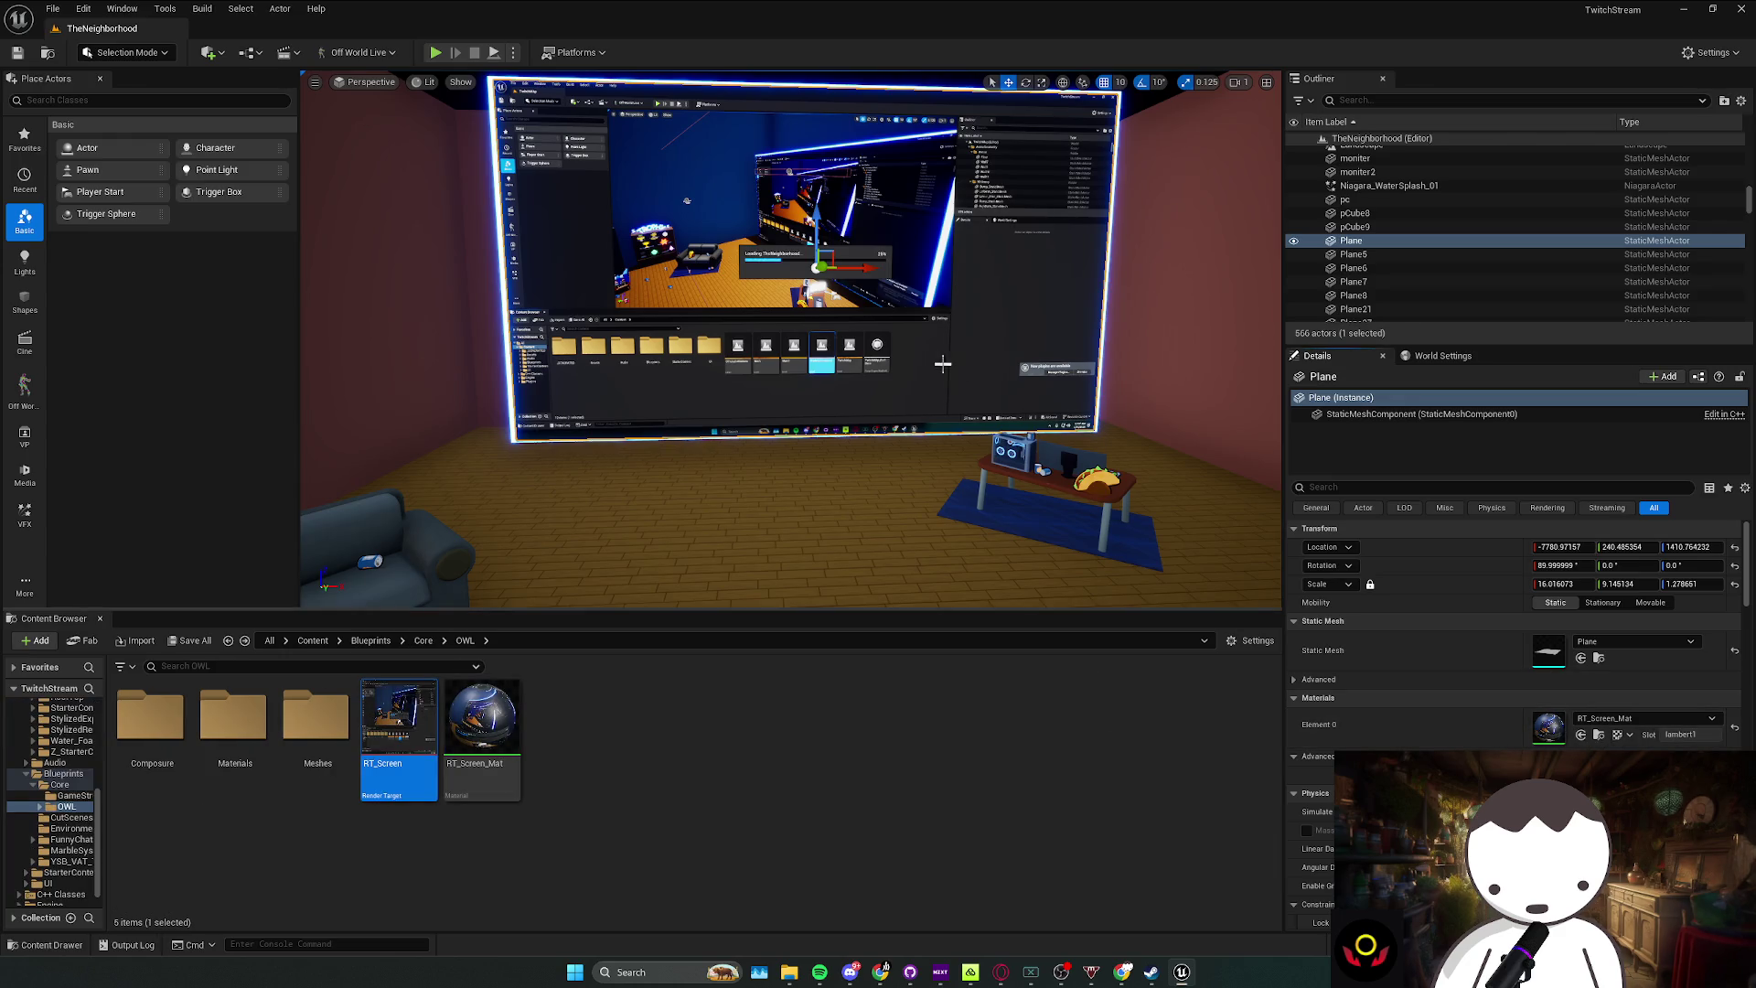
Step: Swap the plane's Element 0 to the brick material and back to RT_Screen_Mat, then open and close its mesh editor
key(alt+Right)
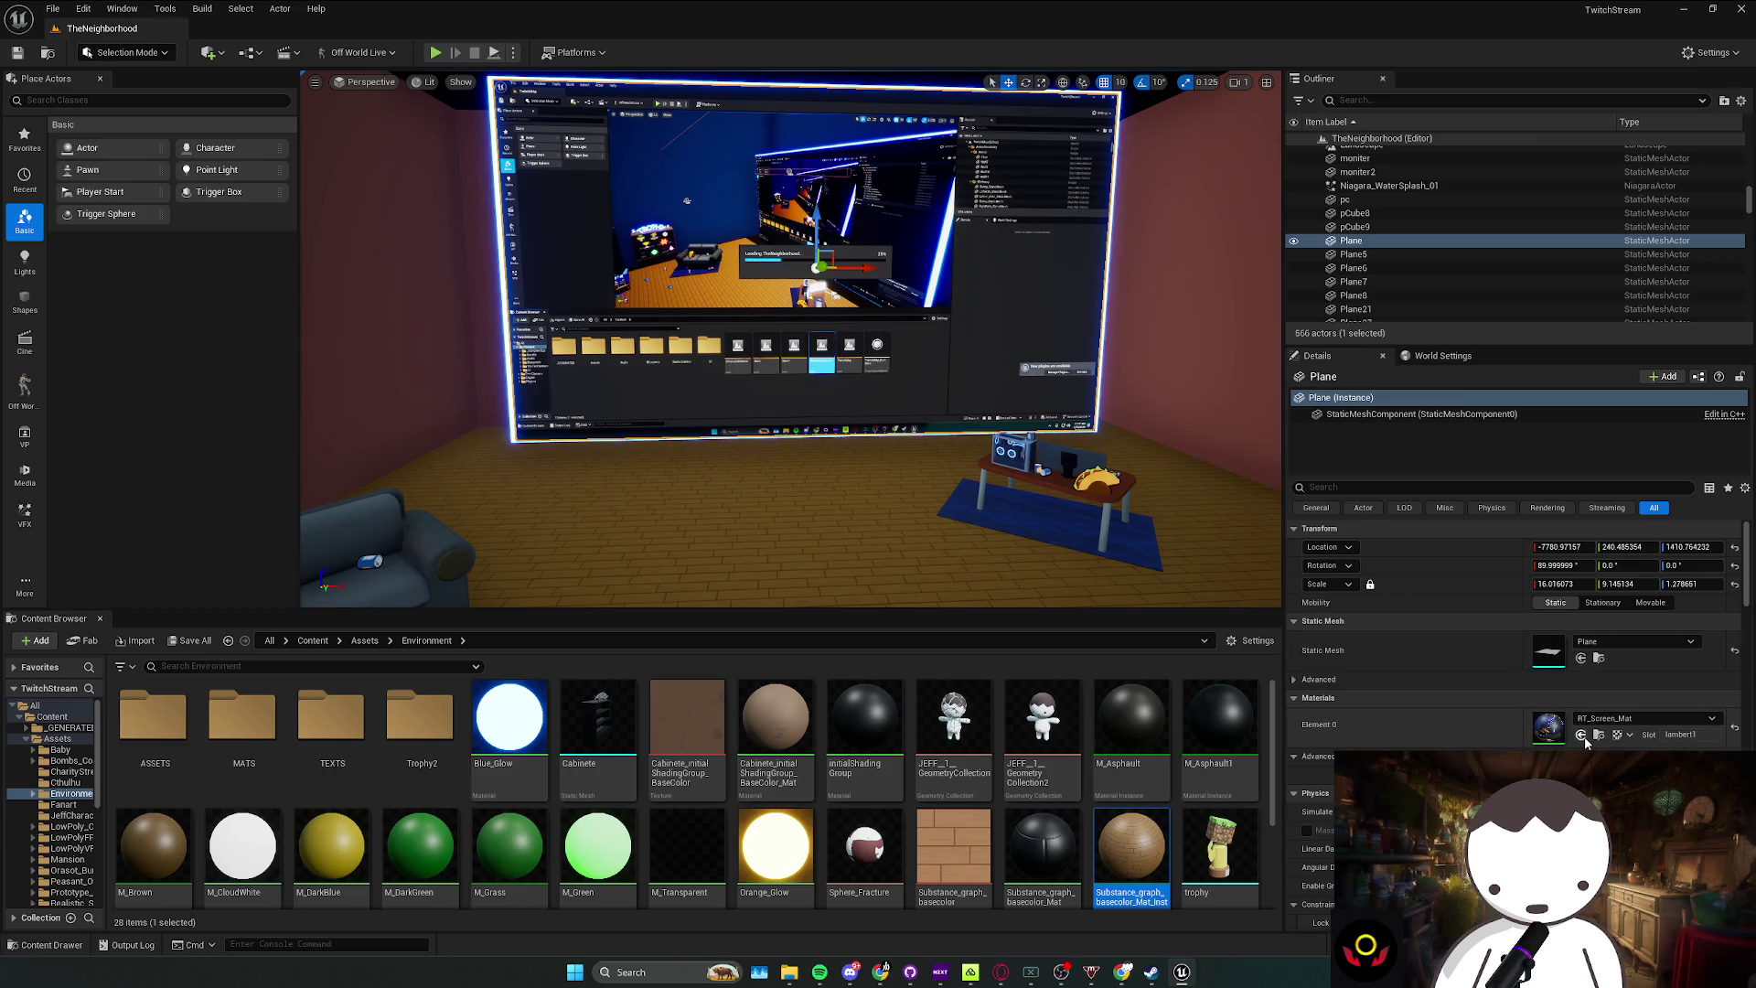
click(1582, 735)
key(alt+Left)
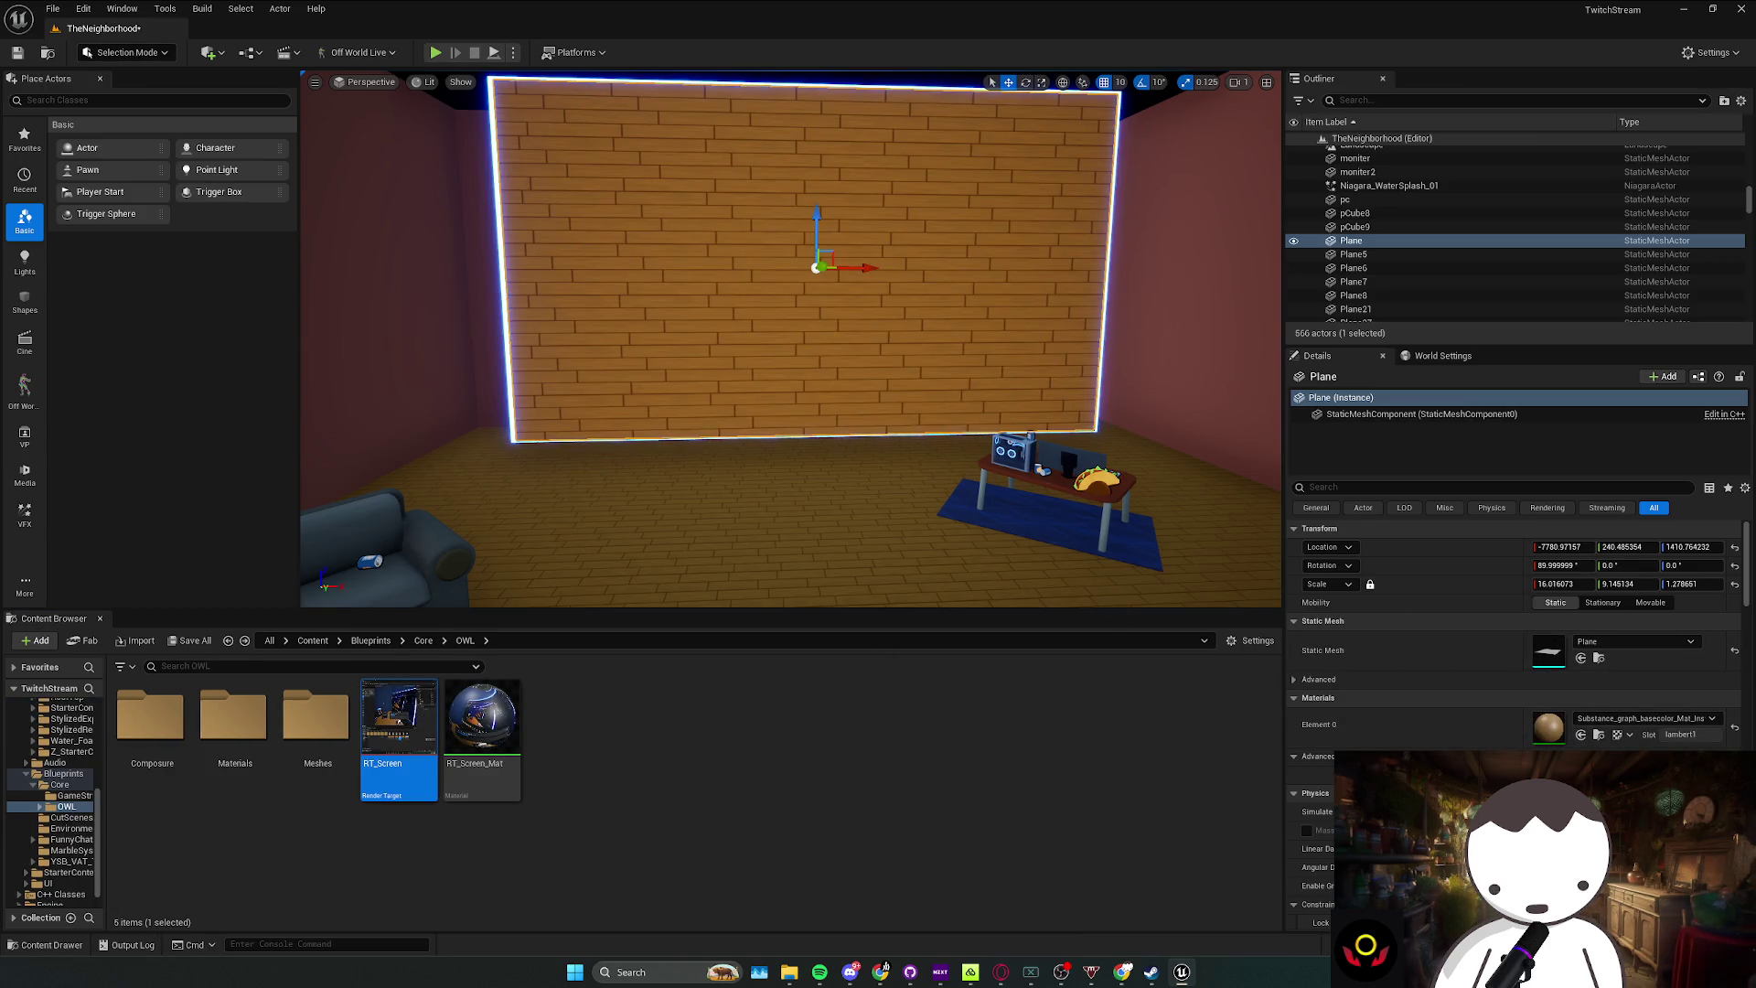
click(494, 767)
click(1582, 735)
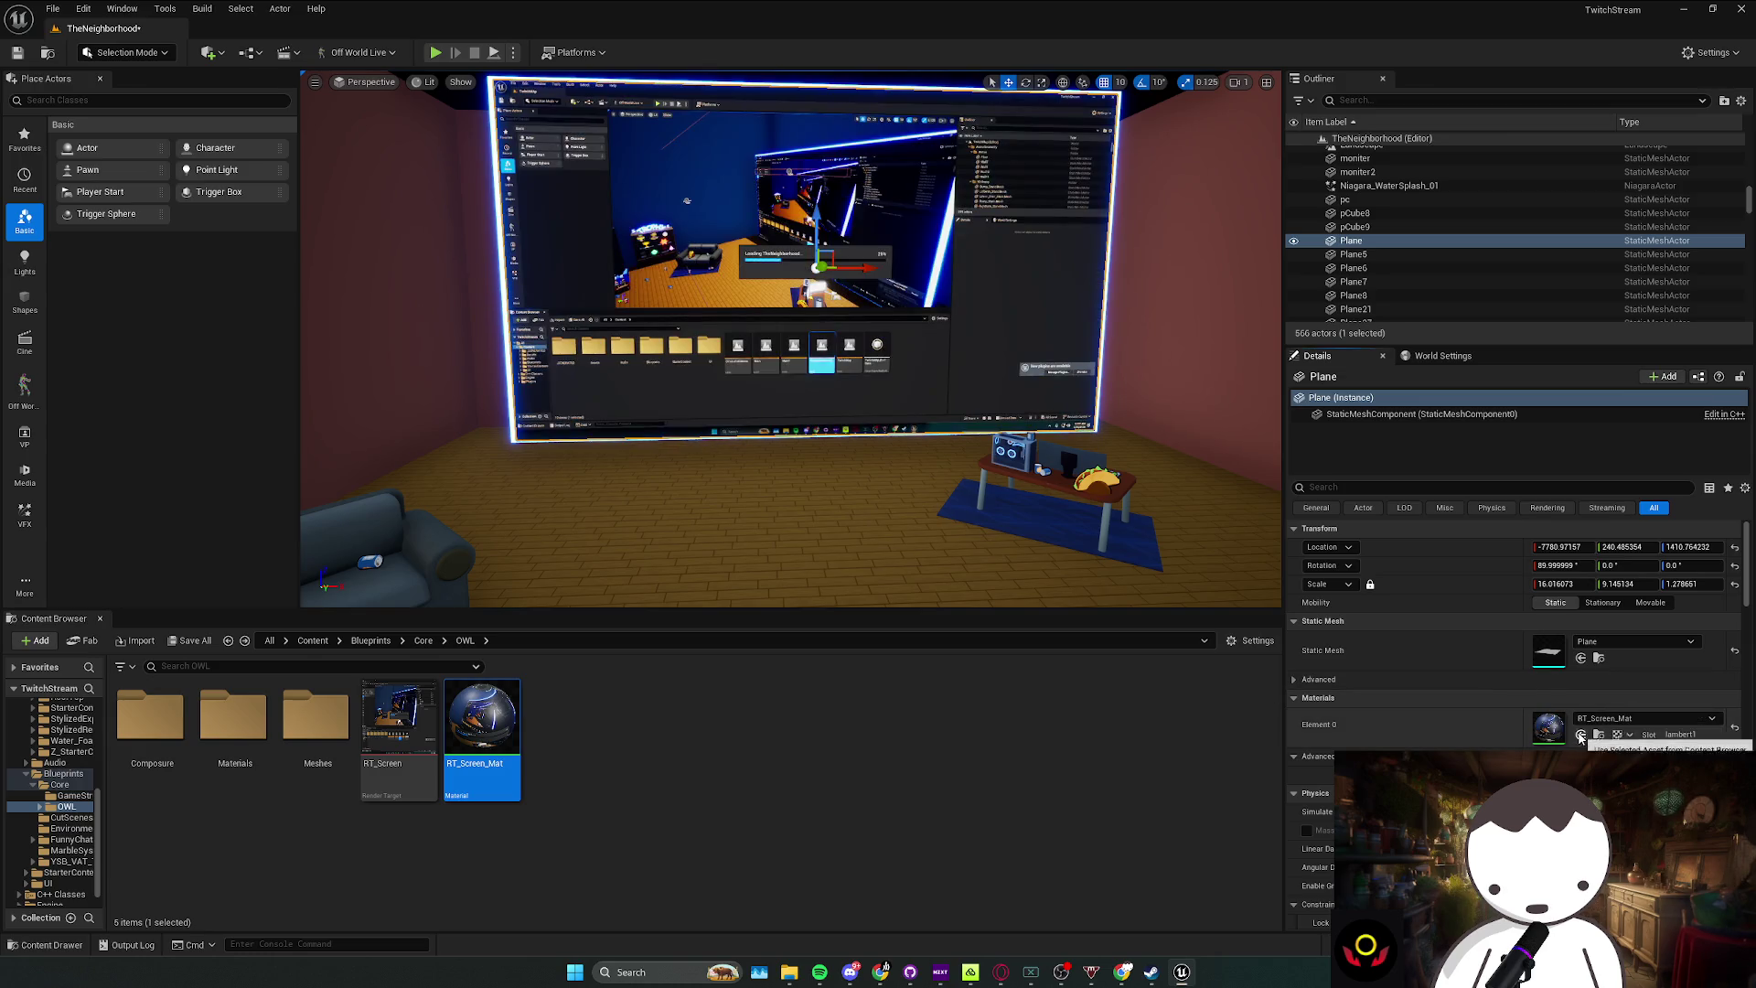
right_click(876, 379)
click(953, 436)
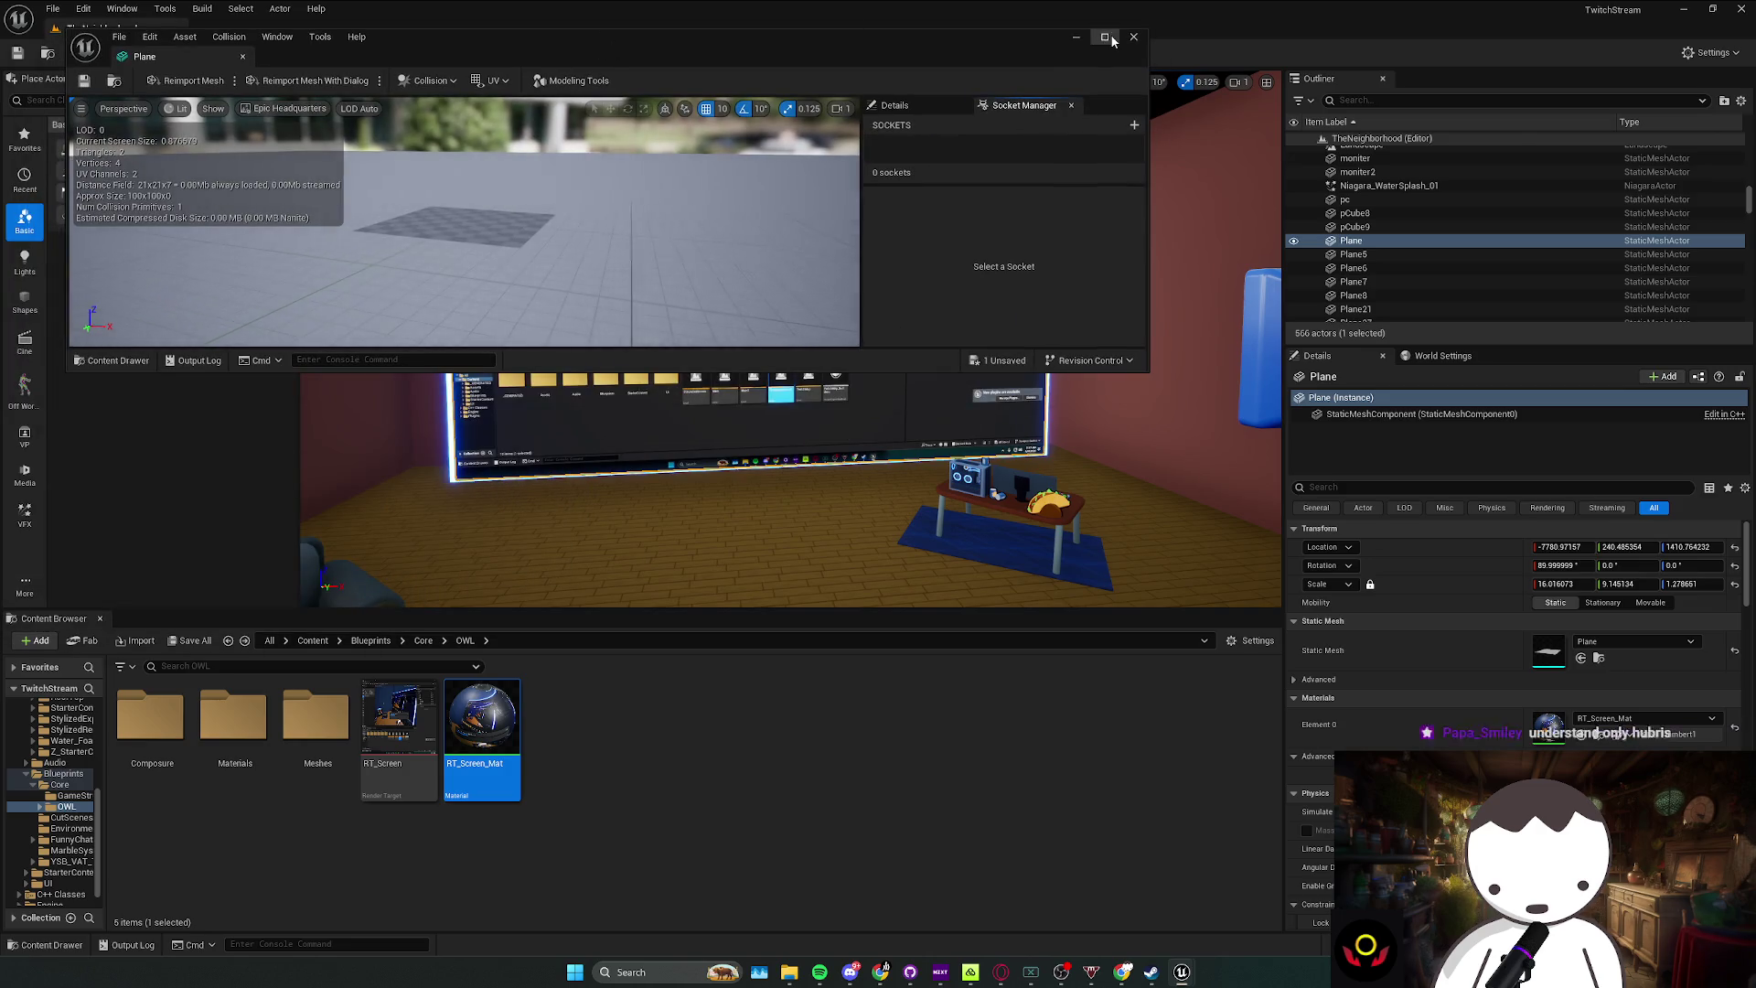
click(1606, 748)
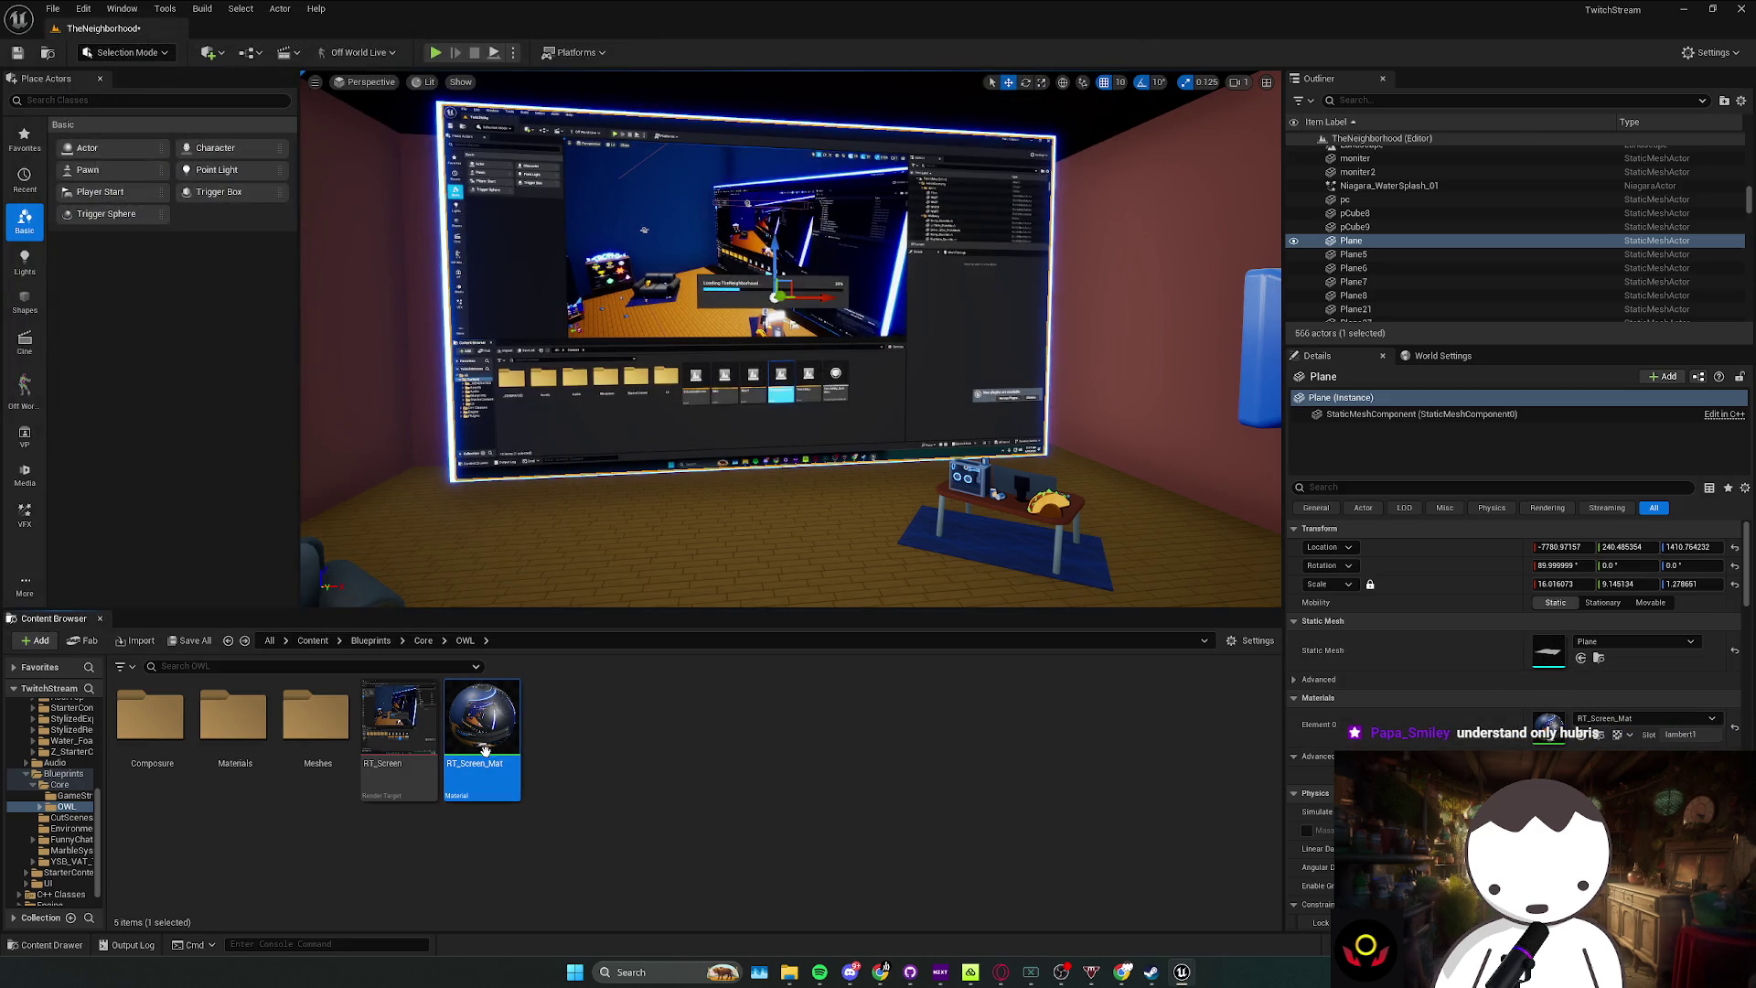
Step: Open RT_Screen_Mat in a maximized material editor
double_click(512, 726)
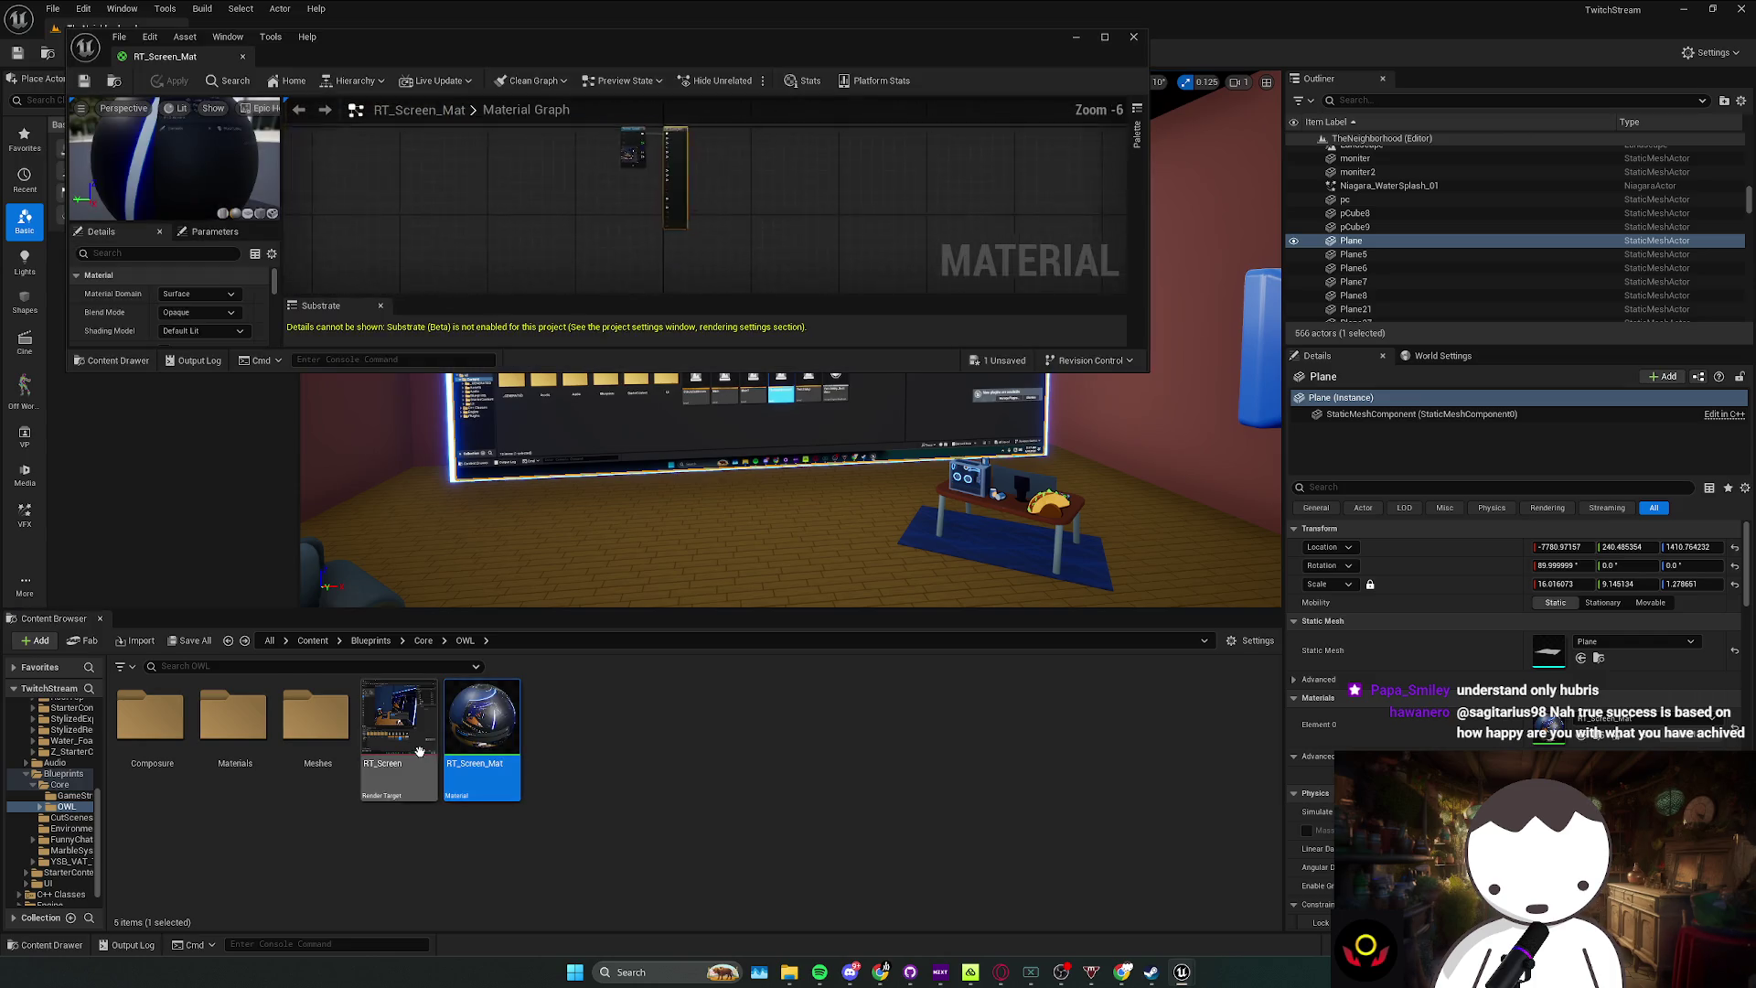
double_click(716, 28)
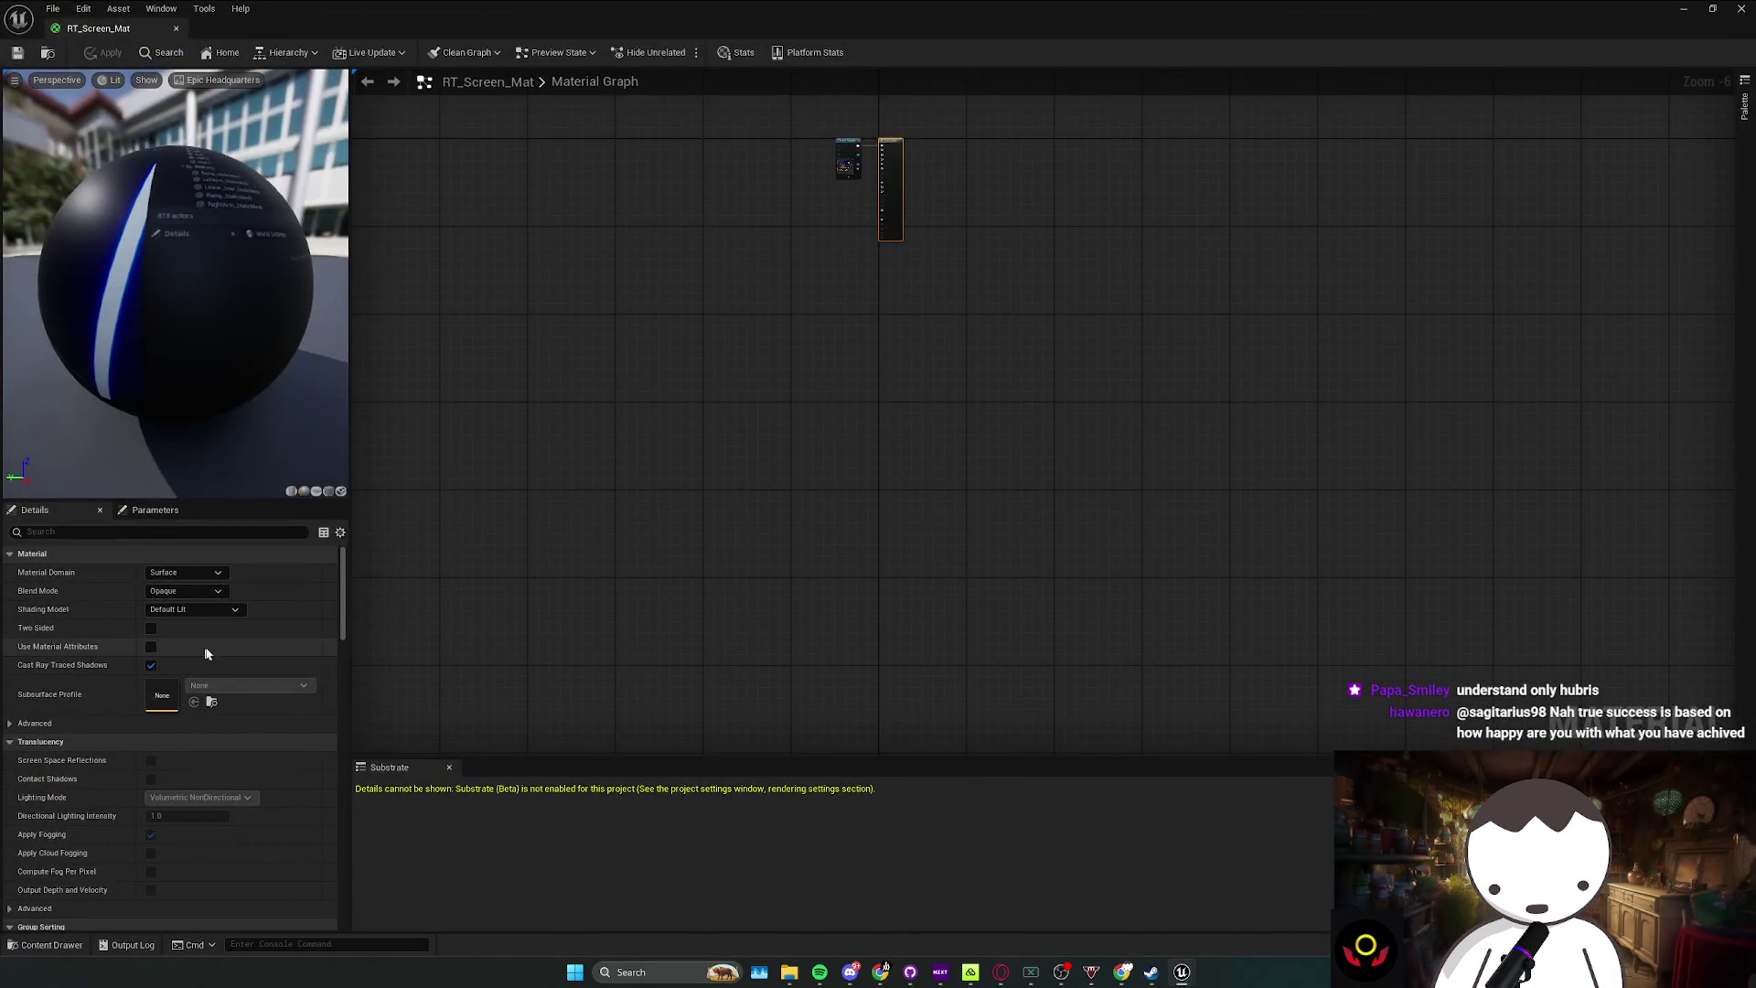
scroll(227, 667, down, 10)
scroll(234, 699, up, 5)
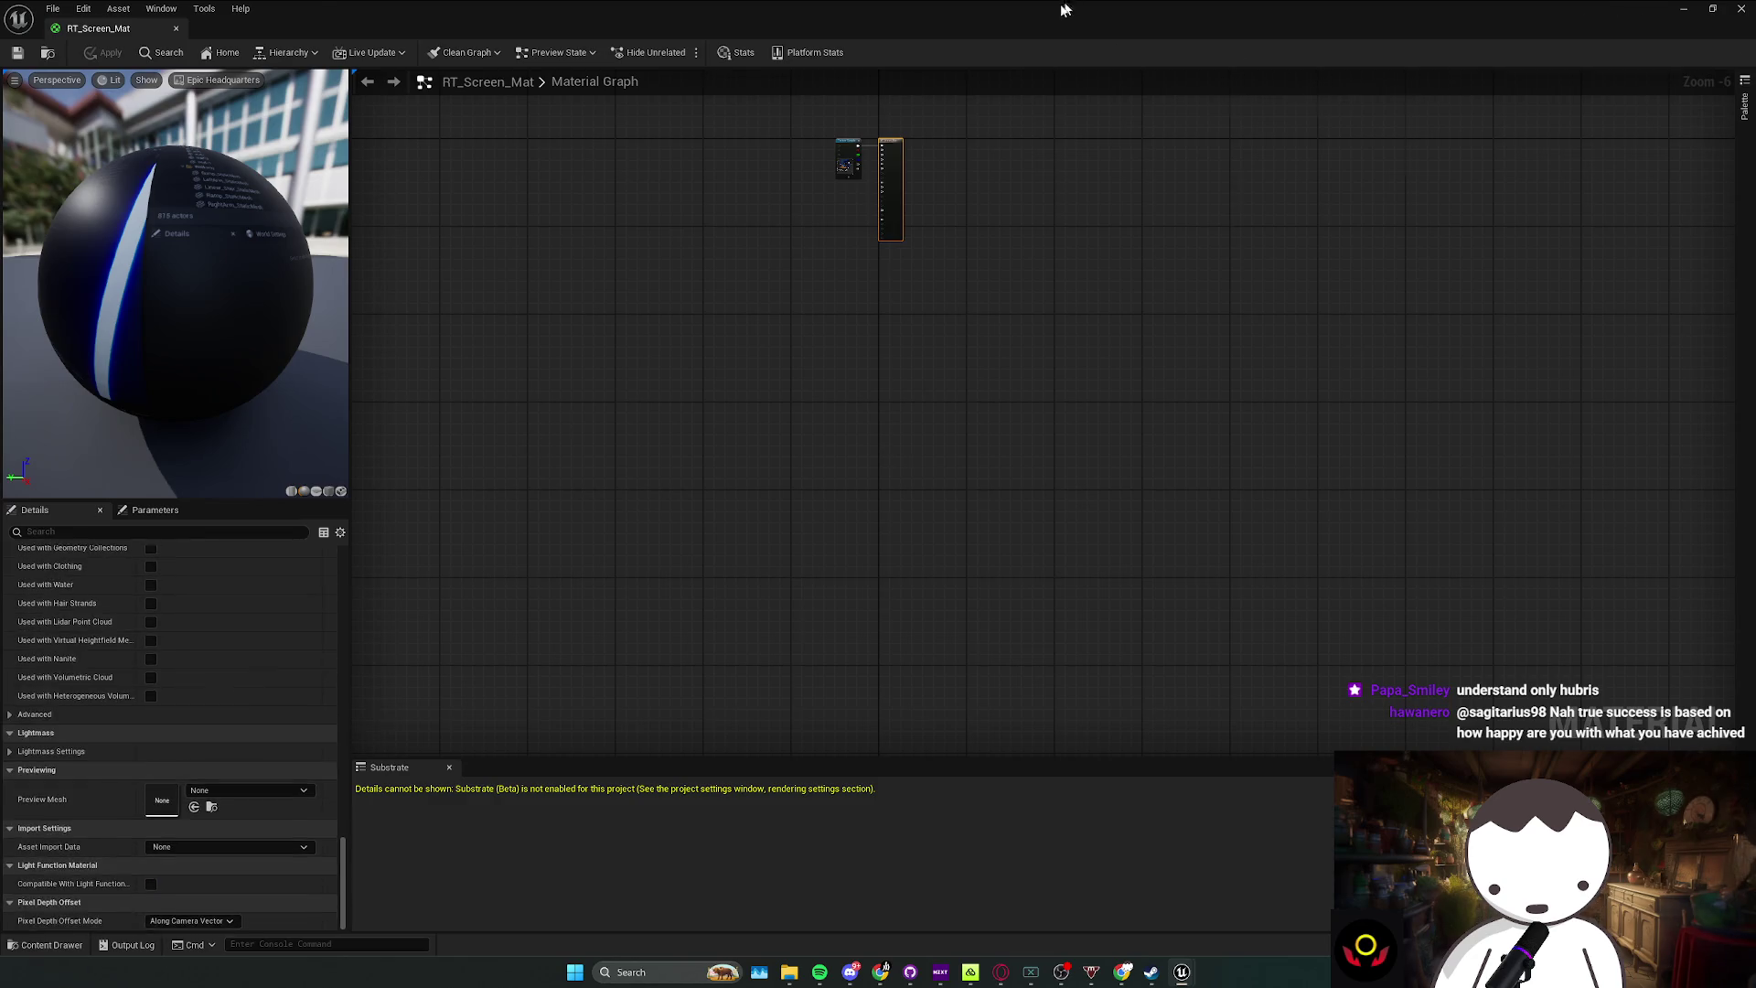
Step: Back in the level, select the RT_Screen asset and inspect the screen plane's details
key(alt+Tab)
scroll(1513, 586, down, 10)
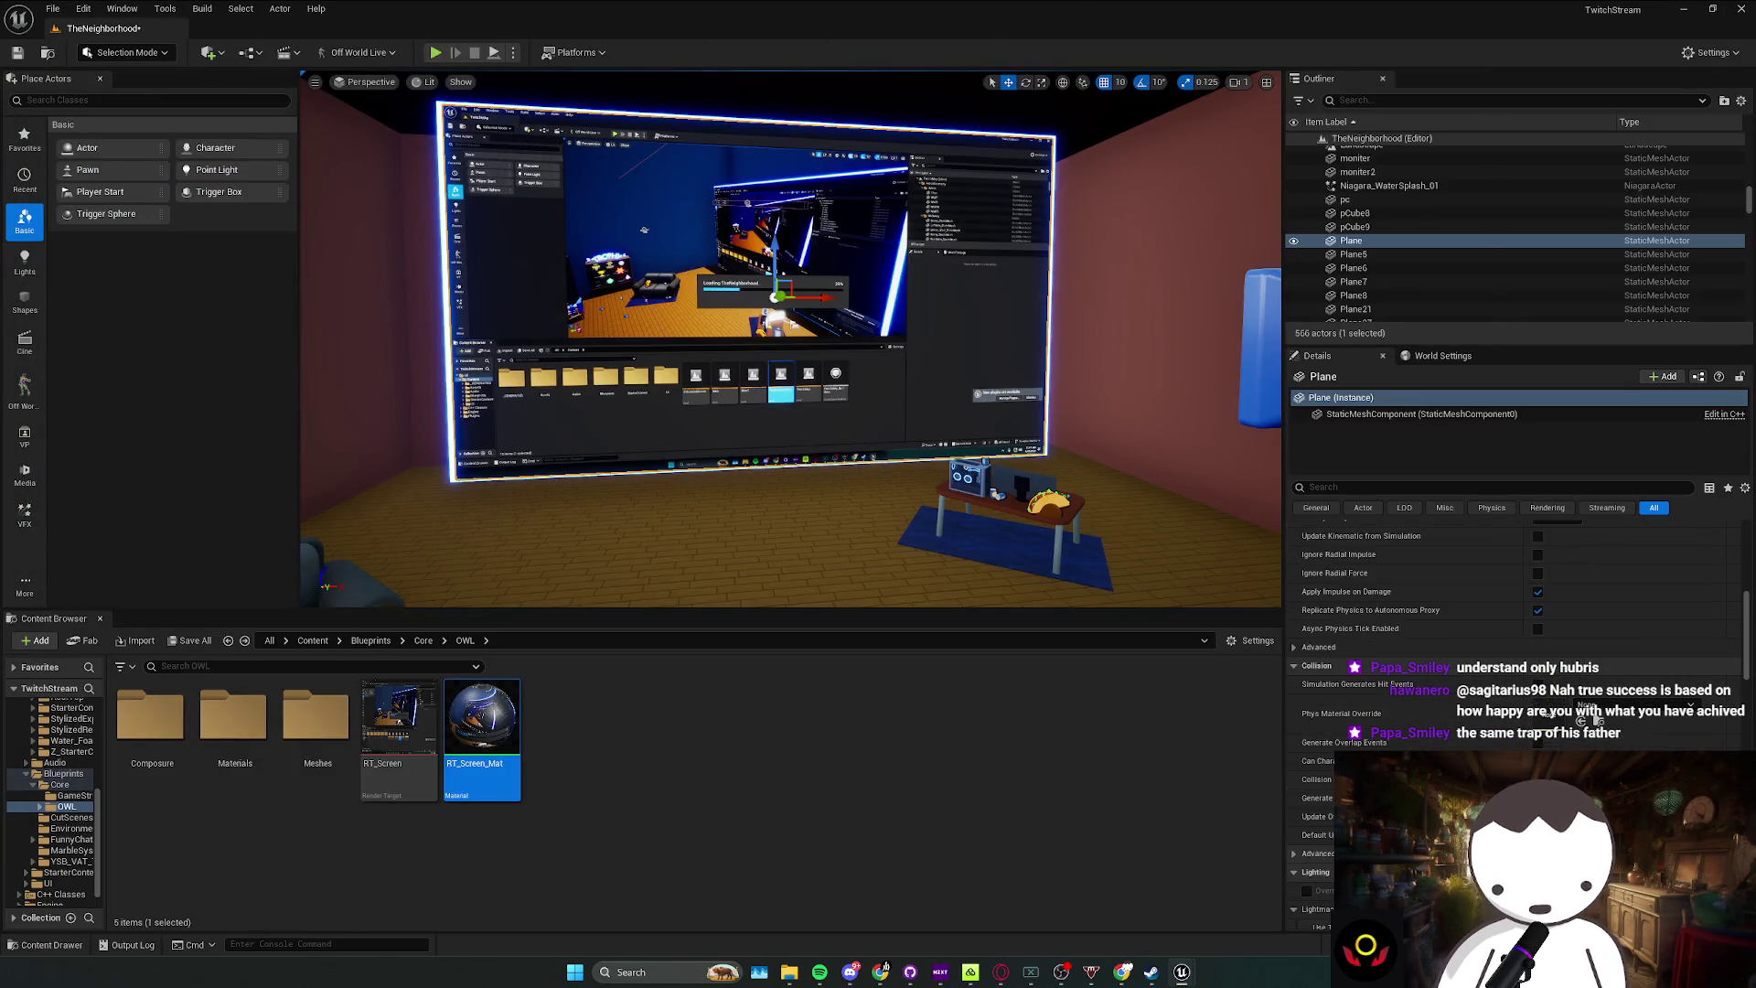
click(424, 761)
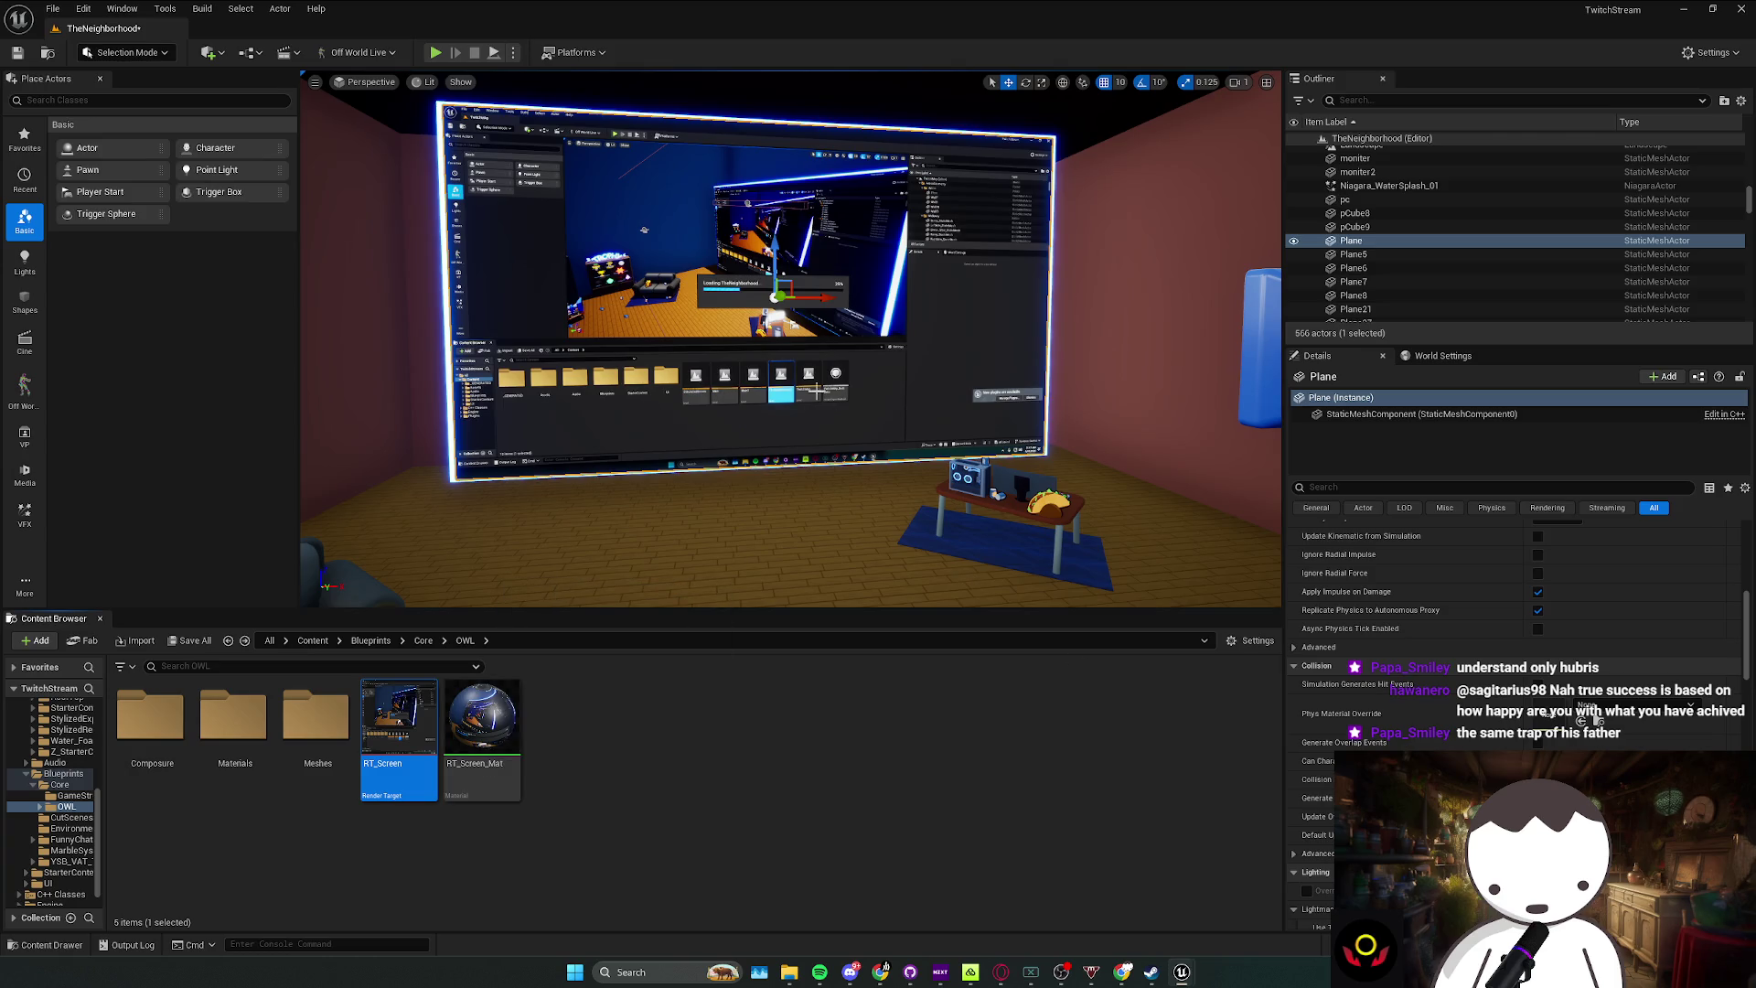
drag(1059, 460, 946, 407)
right_click(947, 407)
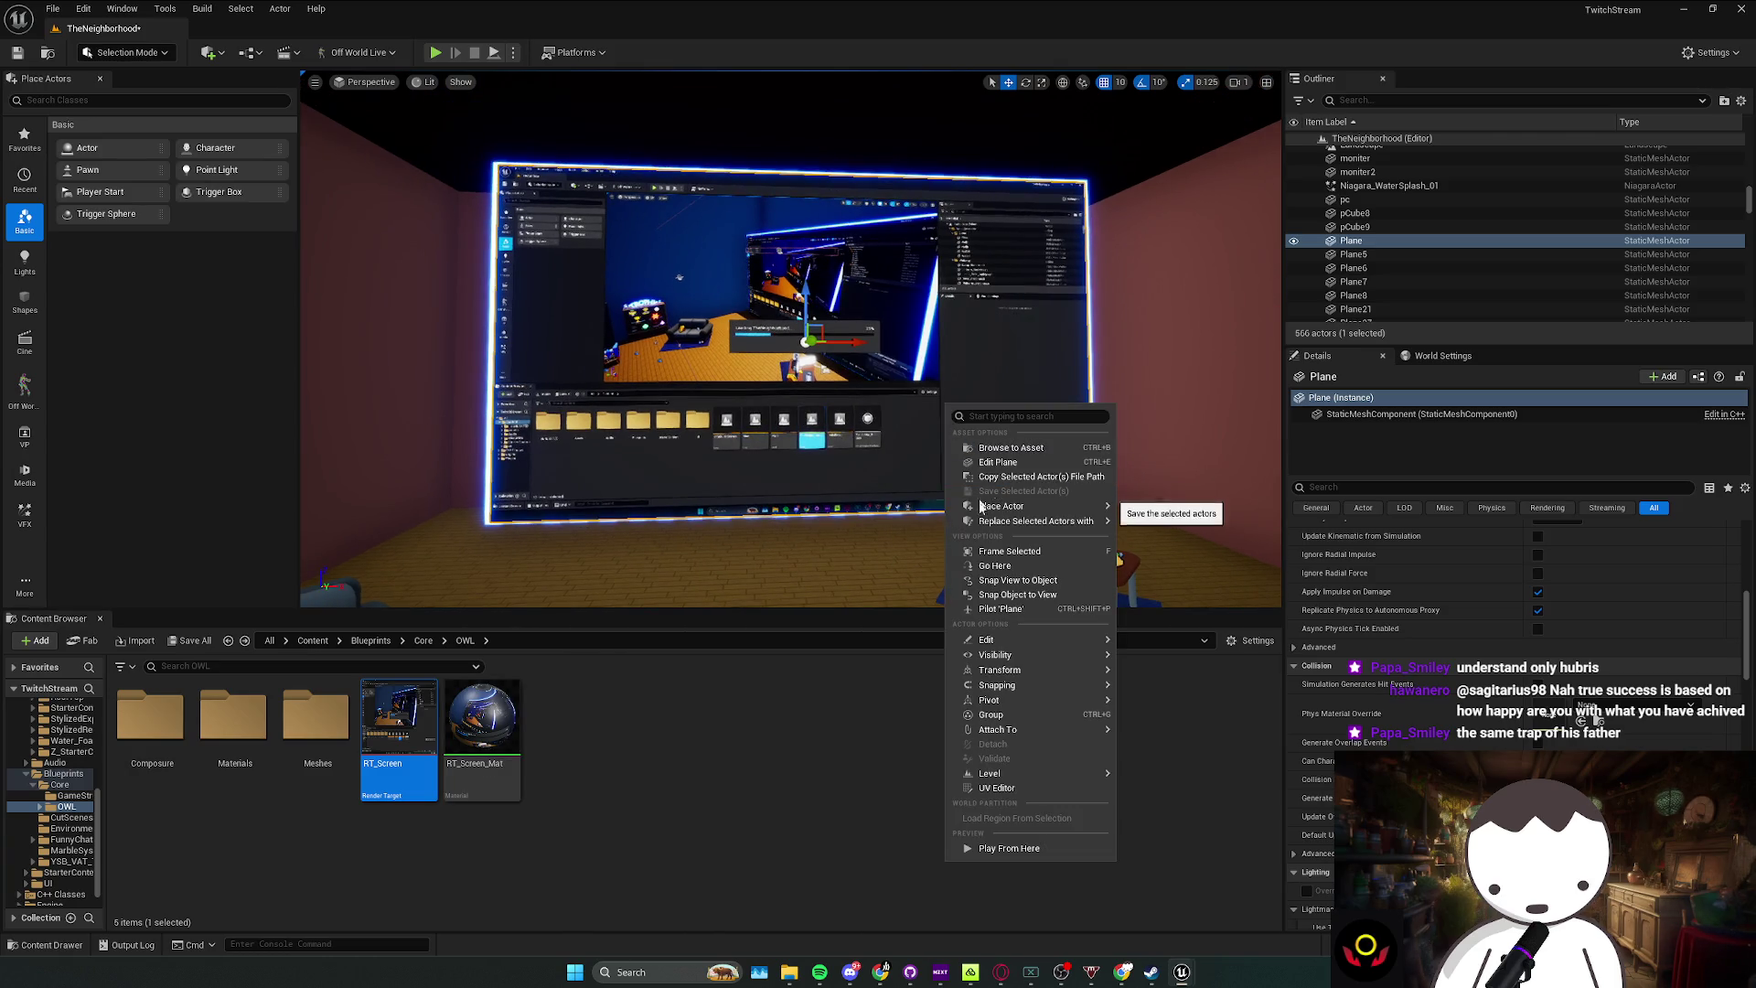
drag(879, 548, 910, 553)
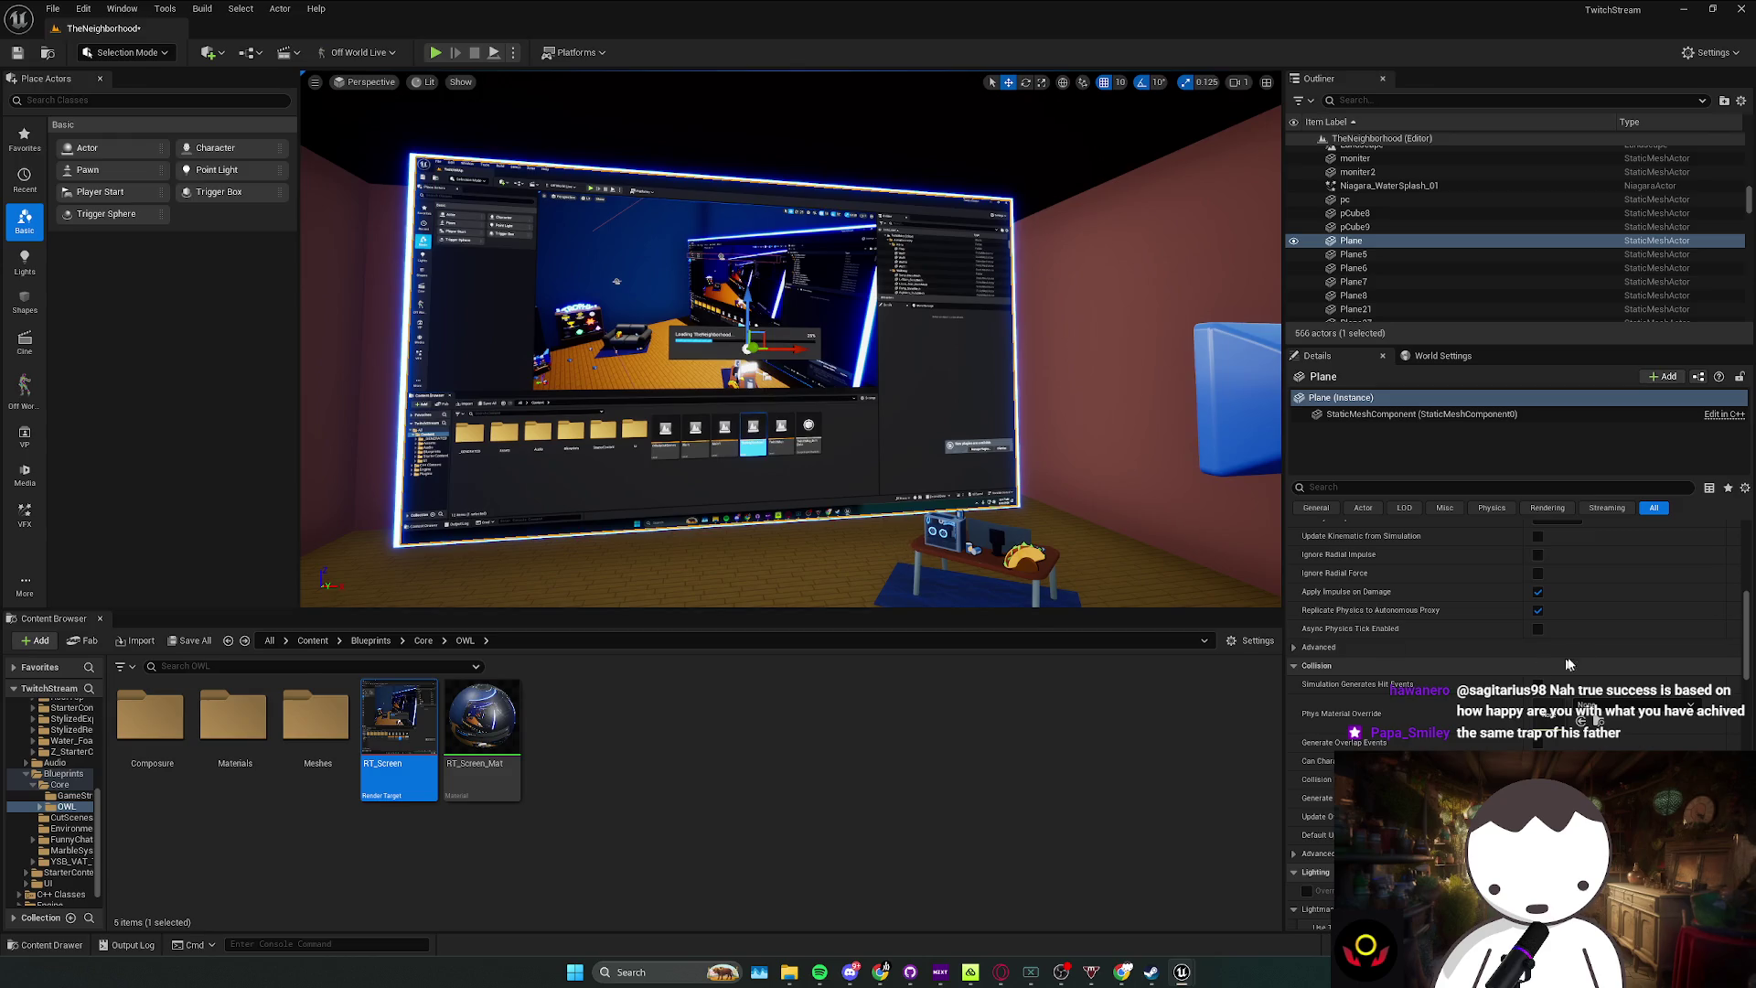
scroll(1544, 643, up, 3)
scroll(1545, 643, up, 5)
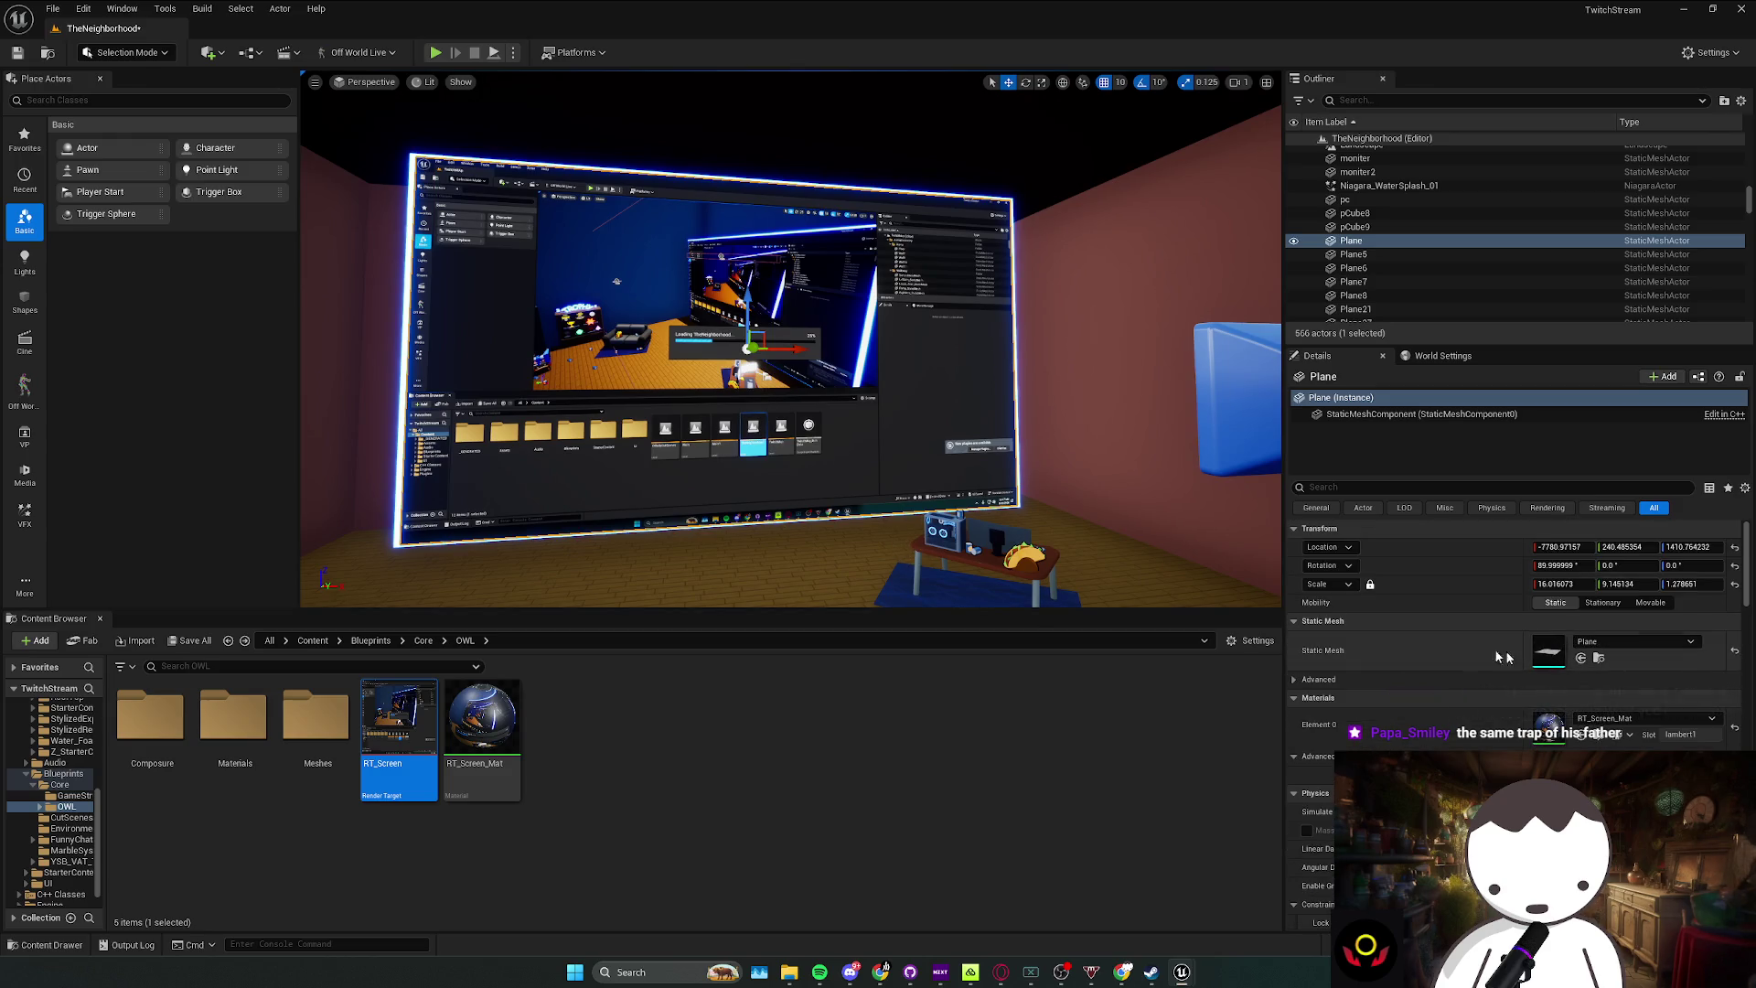
drag(430, 393, 365, 393)
Step: Reopen RT_Screen_Mat and move the Texture Sample node further left
double_click(1549, 723)
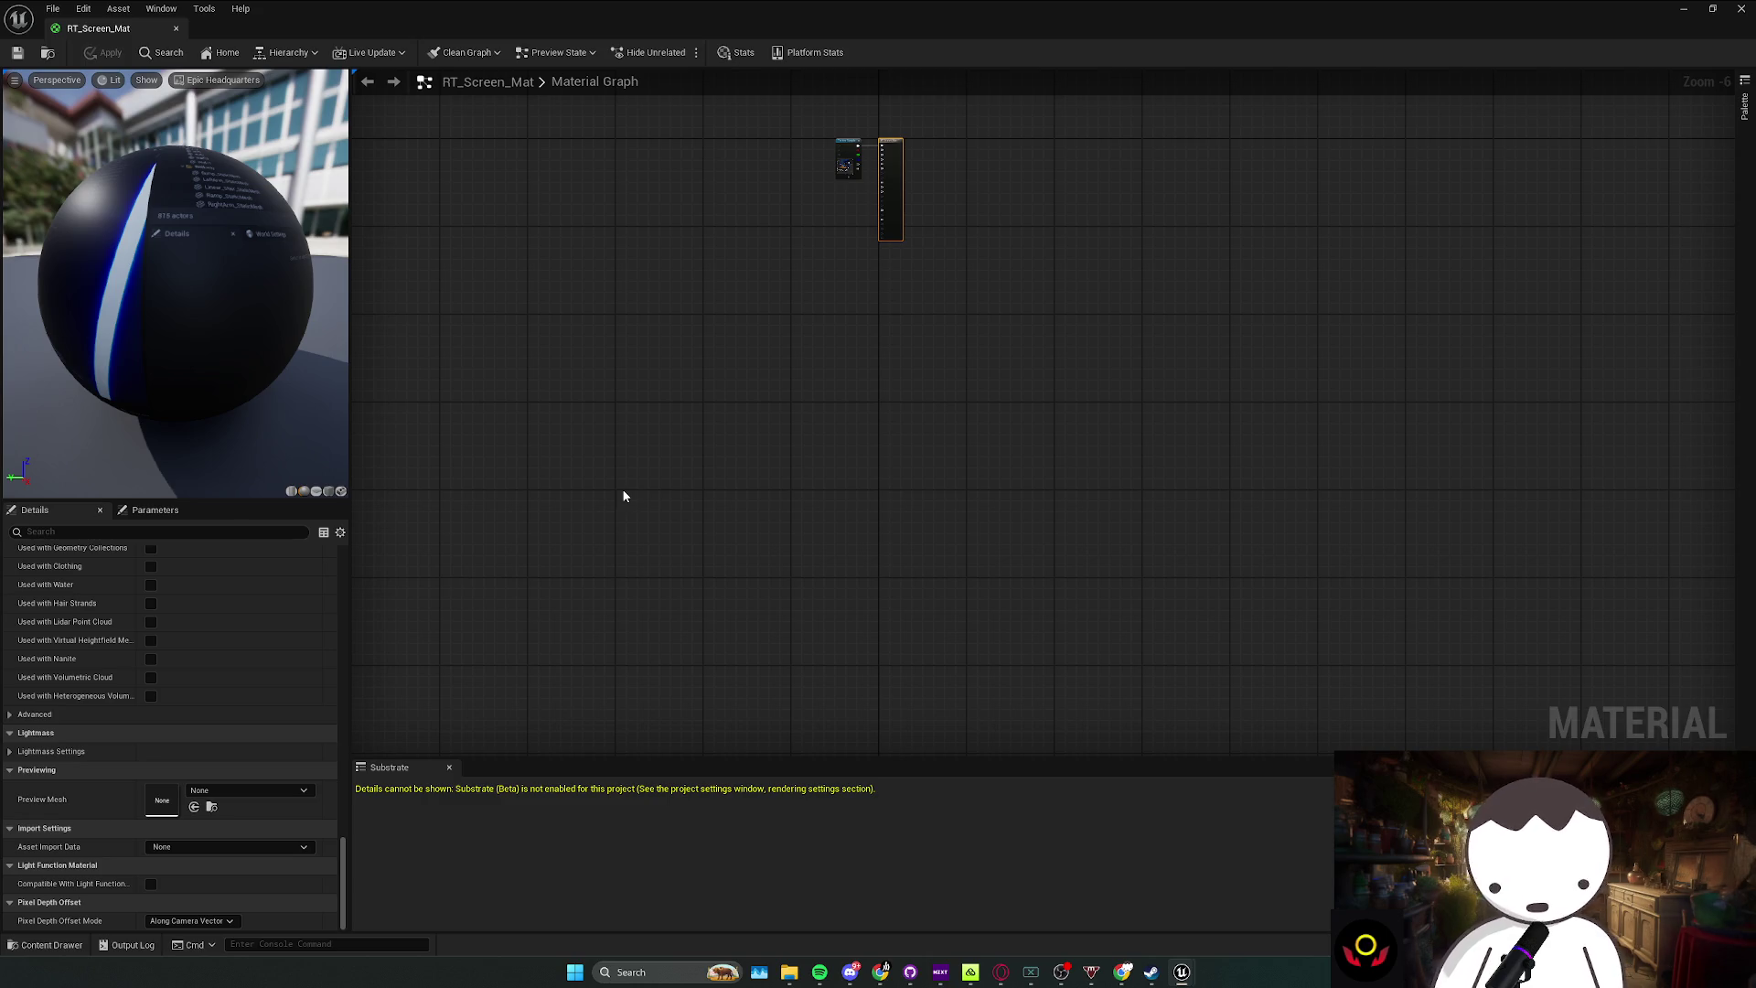
scroll(864, 411, up, 5)
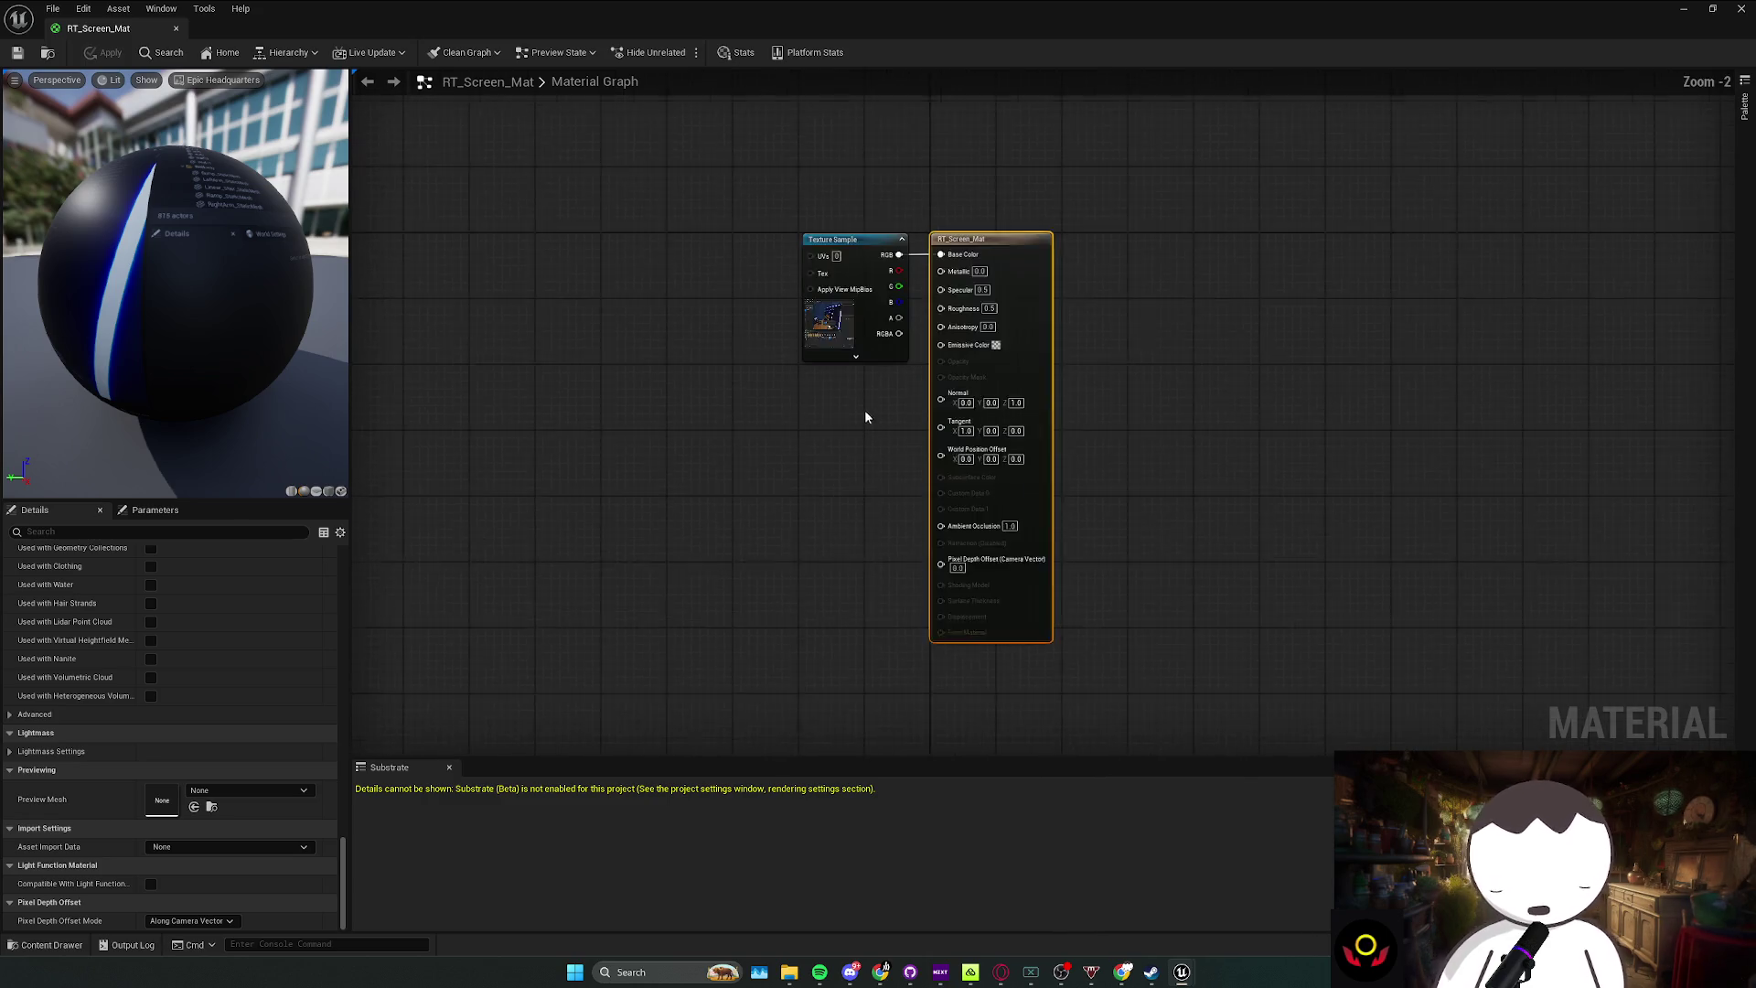
click(823, 419)
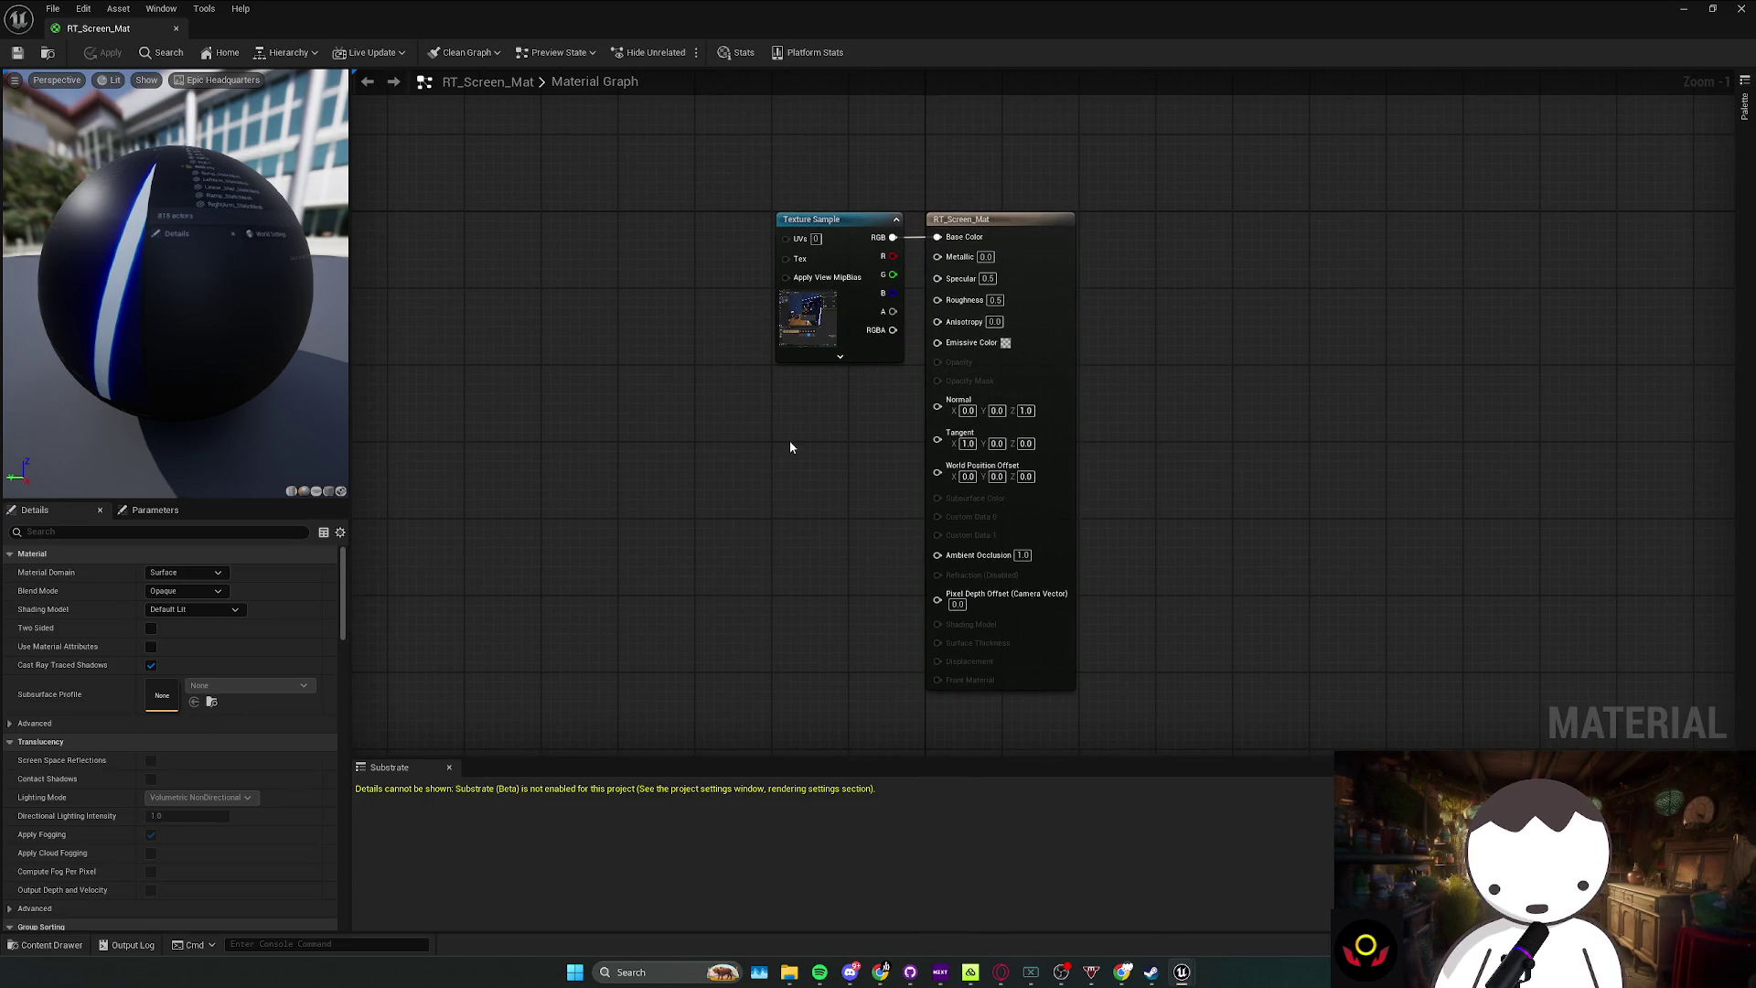
drag(735, 448, 819, 361)
drag(845, 239, 657, 237)
click(879, 339)
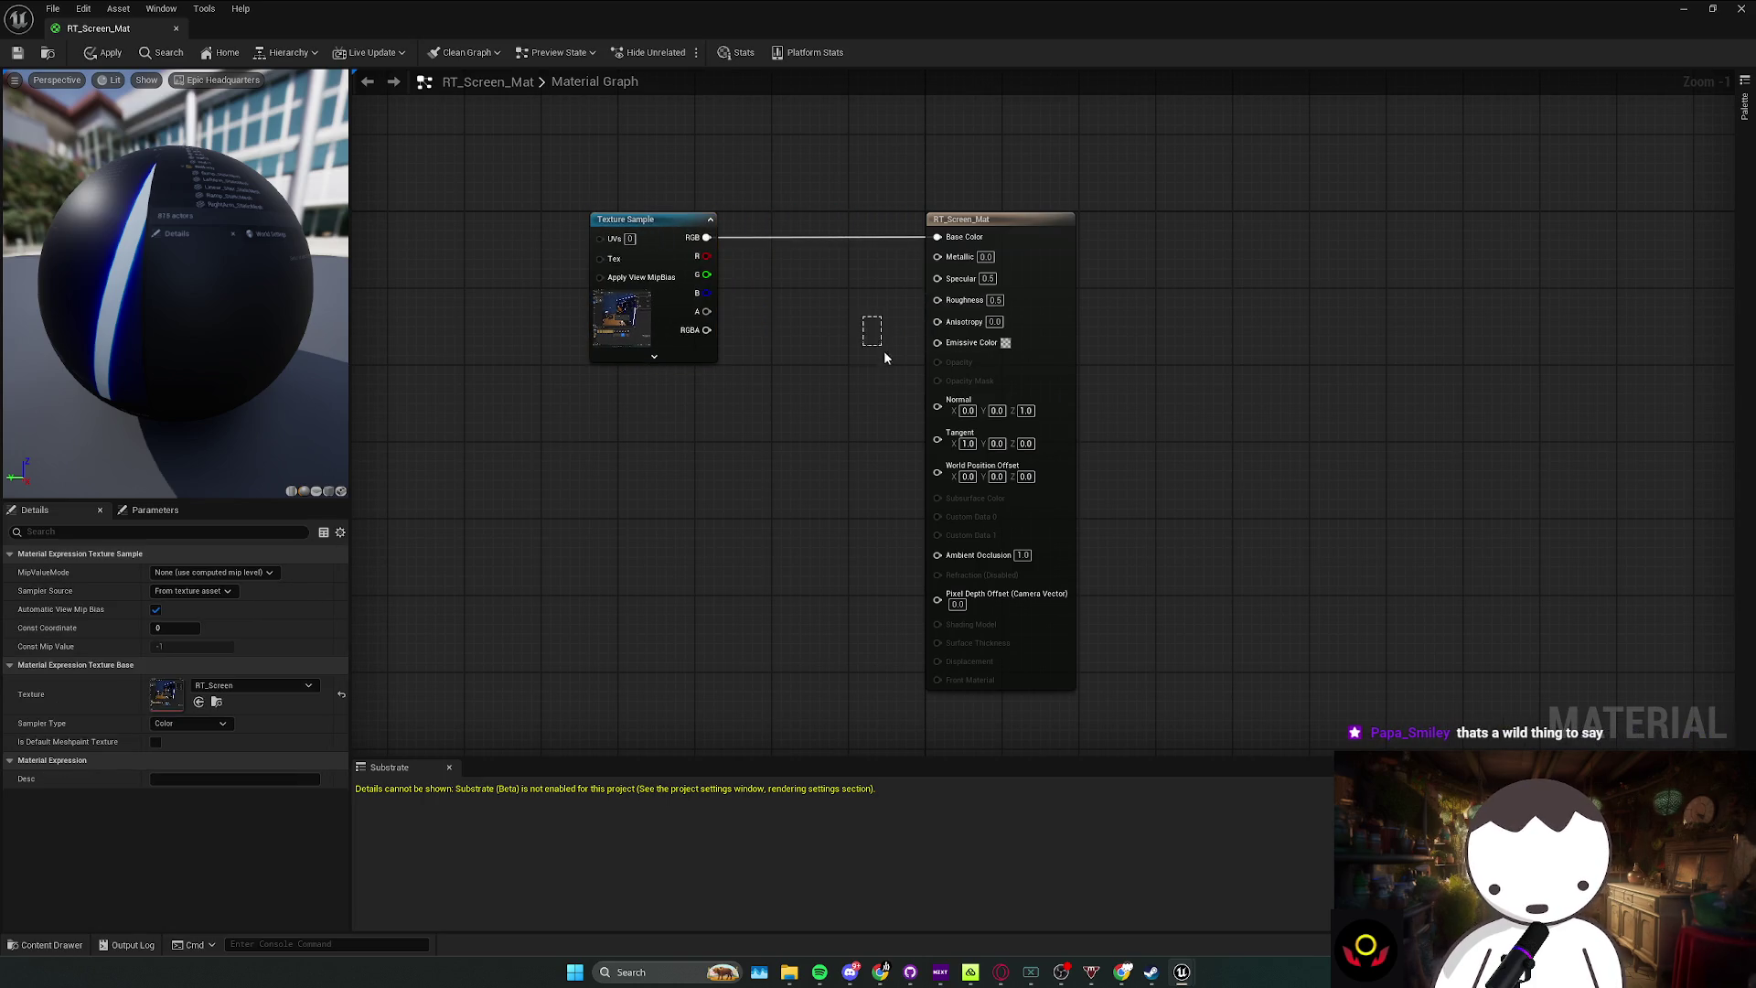
Step: Box-select the Texture Sample and output nodes together while adjusting the graph view
mouse_move(562, 208)
mouse_down()
mouse_move(668, 223)
mouse_move(1215, 437)
mouse_up()
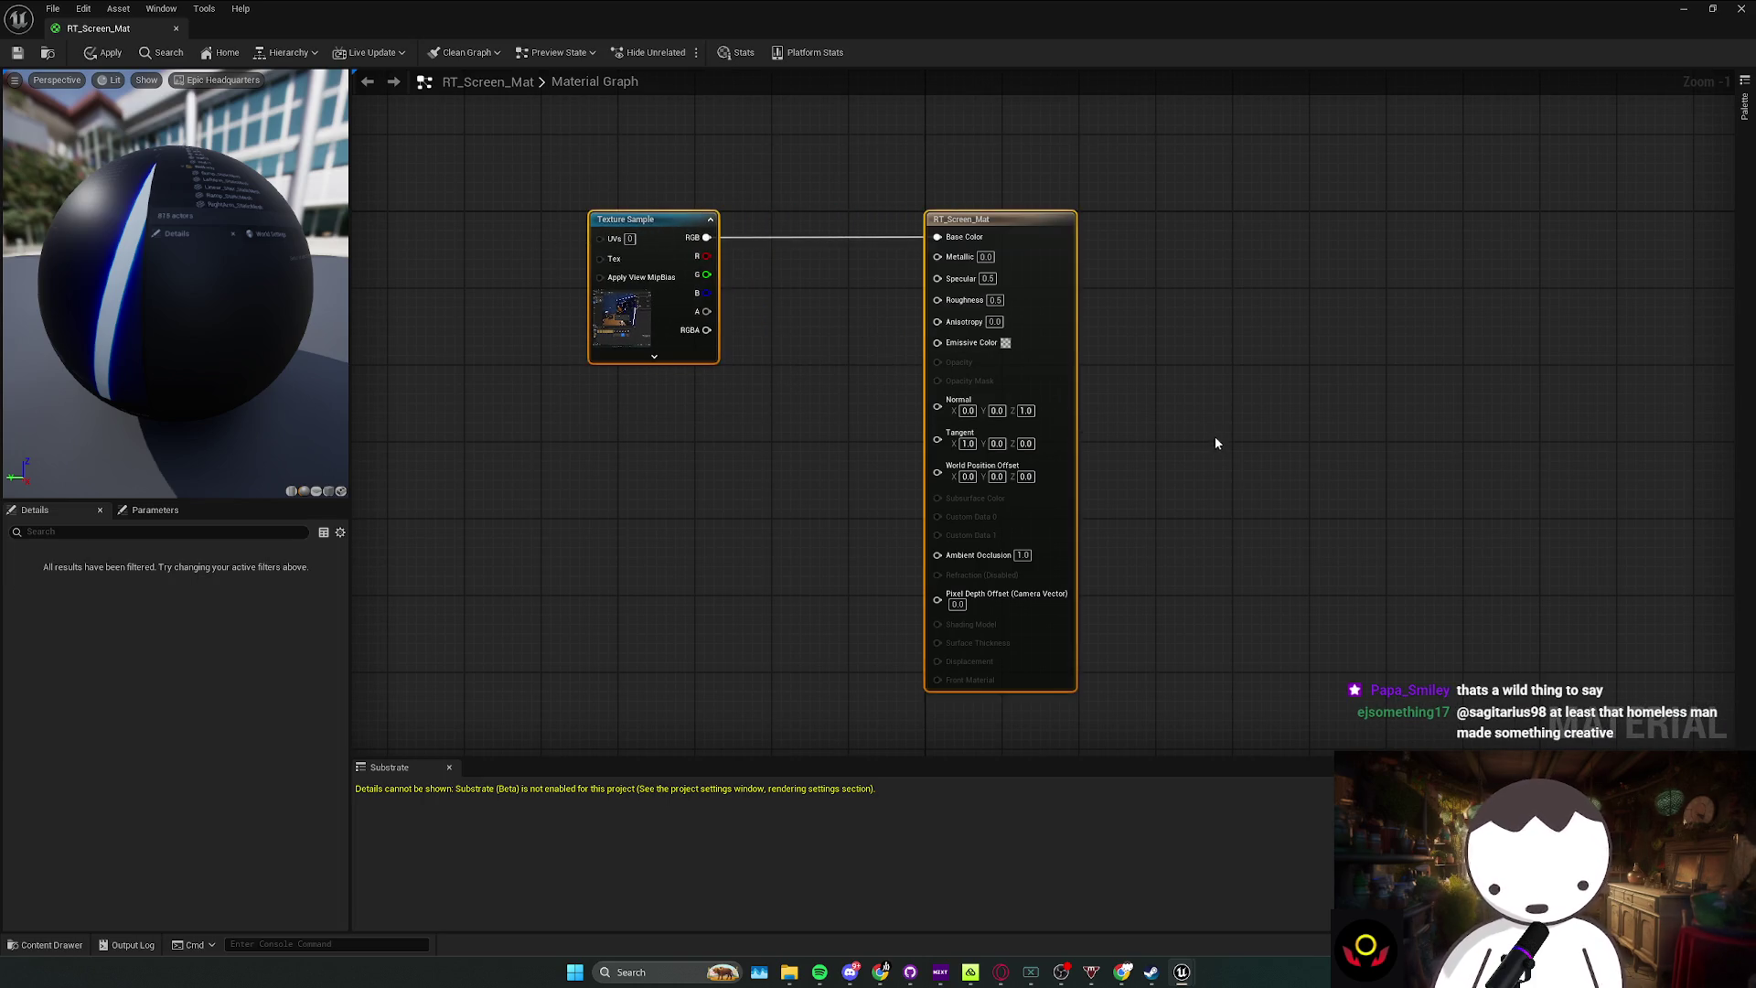
click(1207, 437)
drag(721, 502, 676, 518)
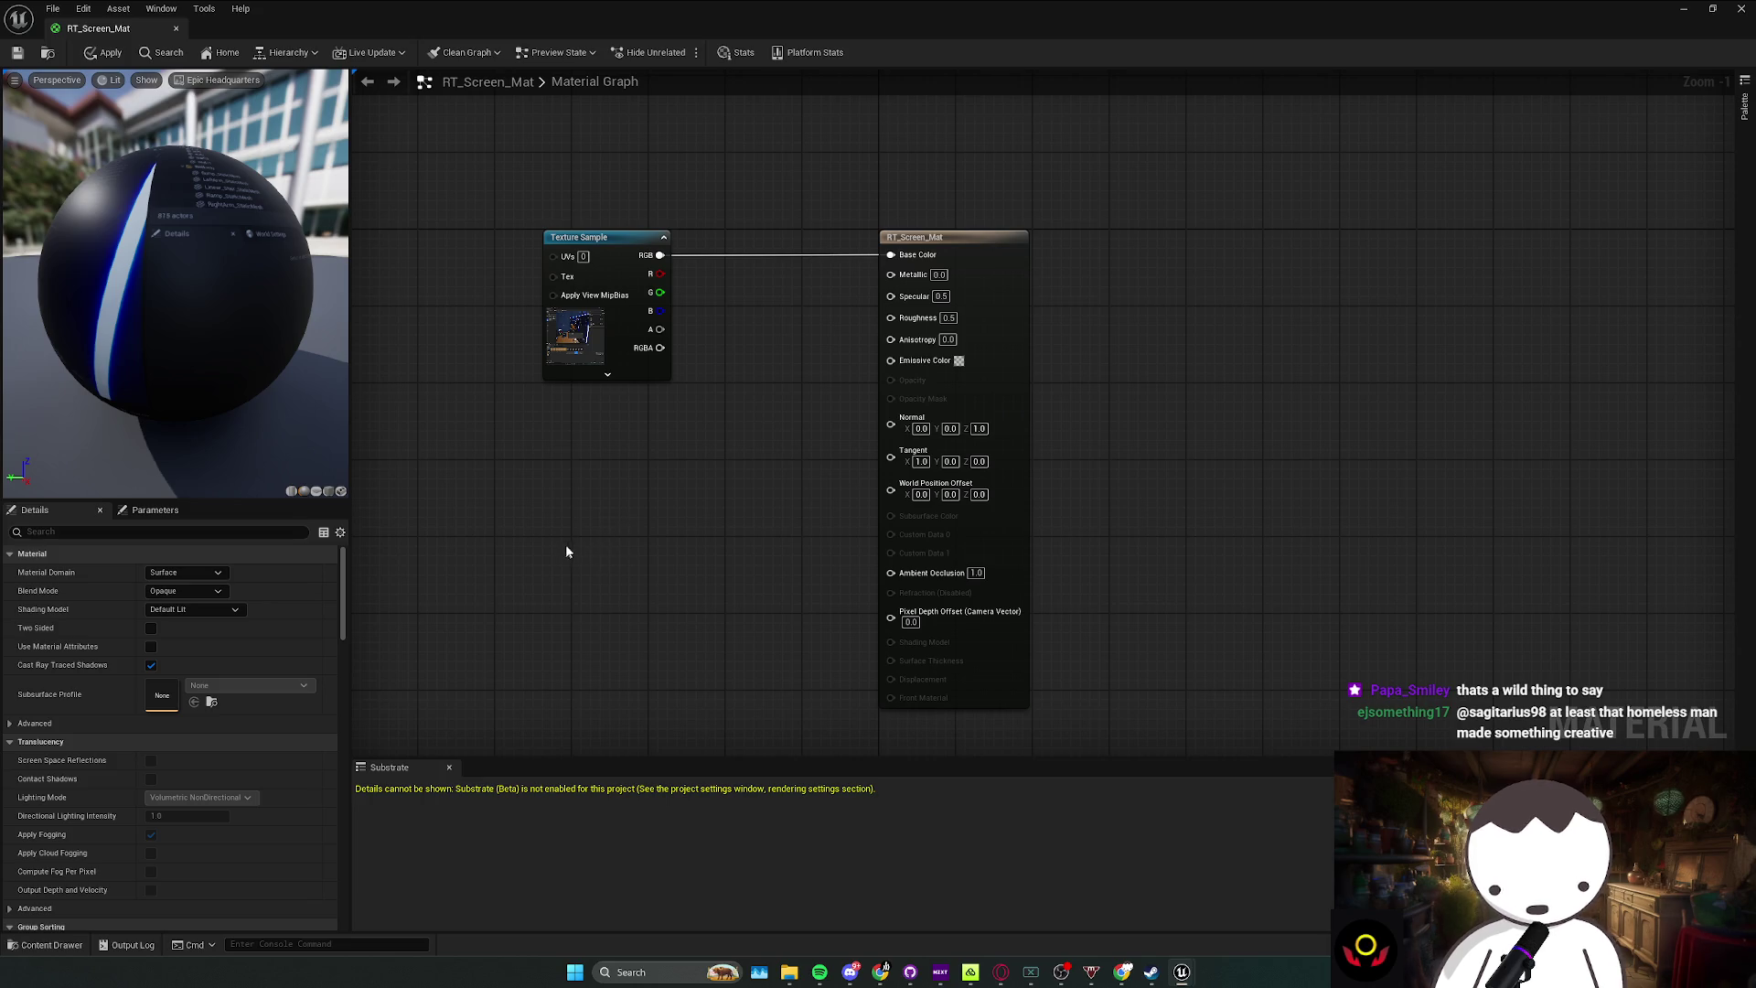
drag(569, 548, 1101, 228)
drag(656, 472, 1117, 271)
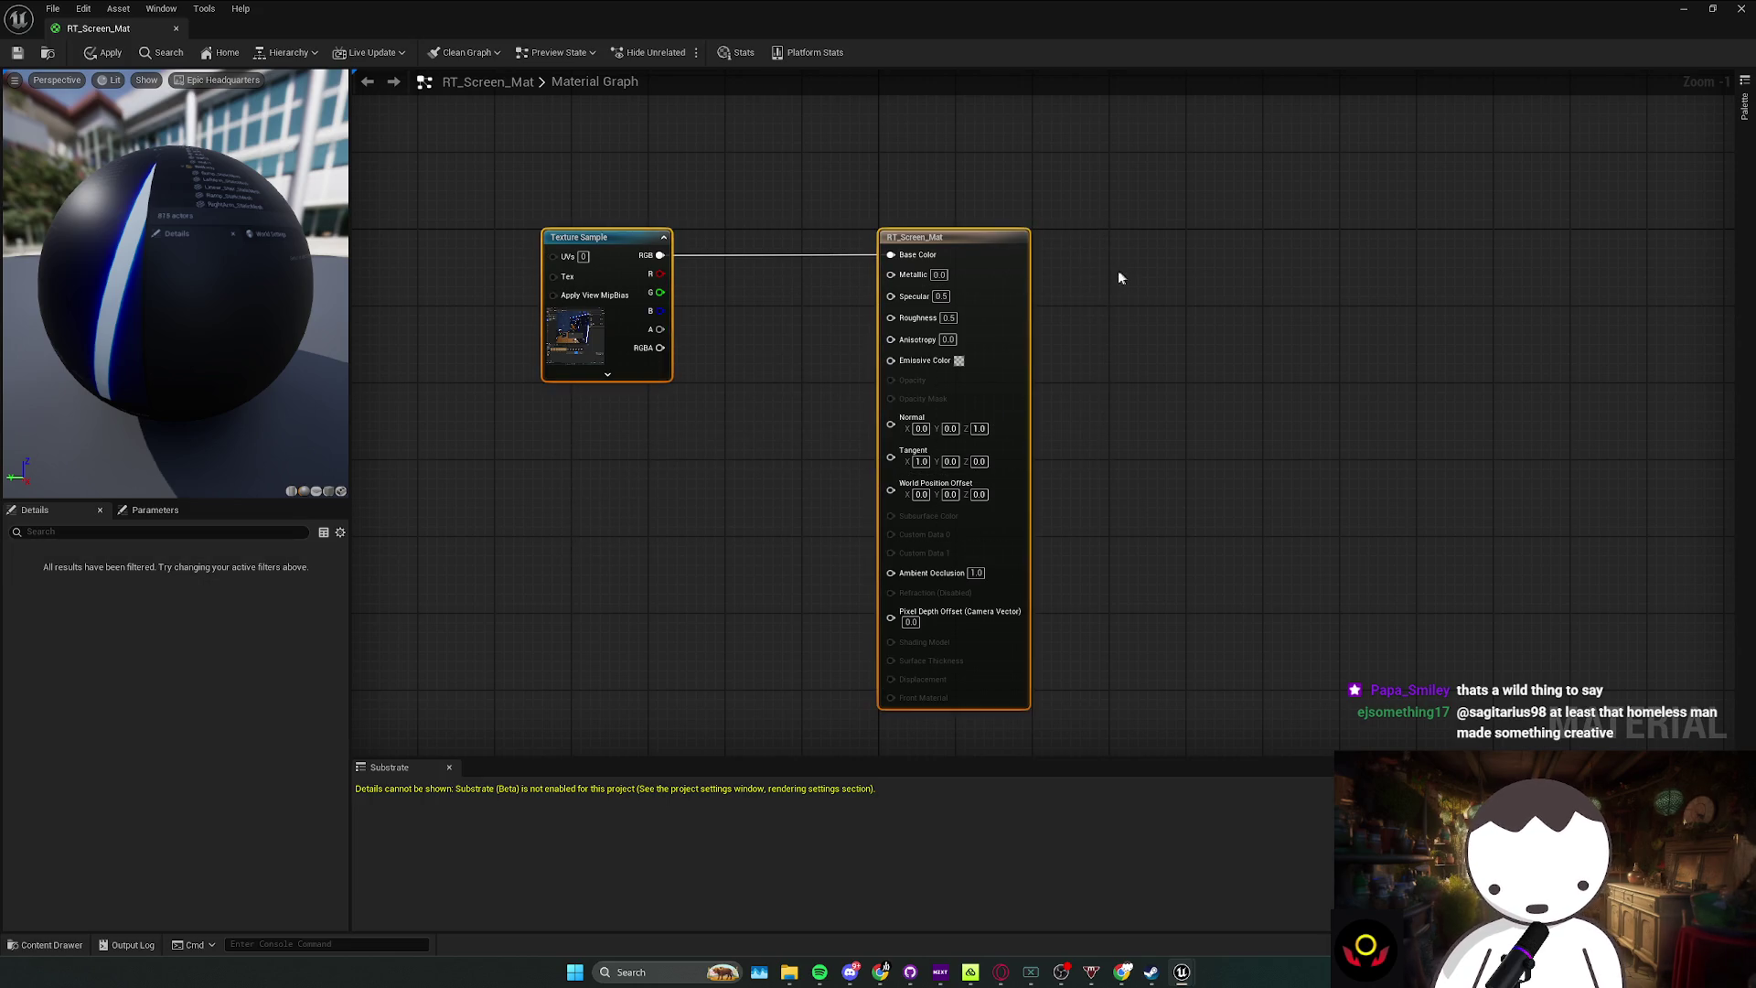
drag(567, 462, 1043, 296)
drag(966, 351, 865, 331)
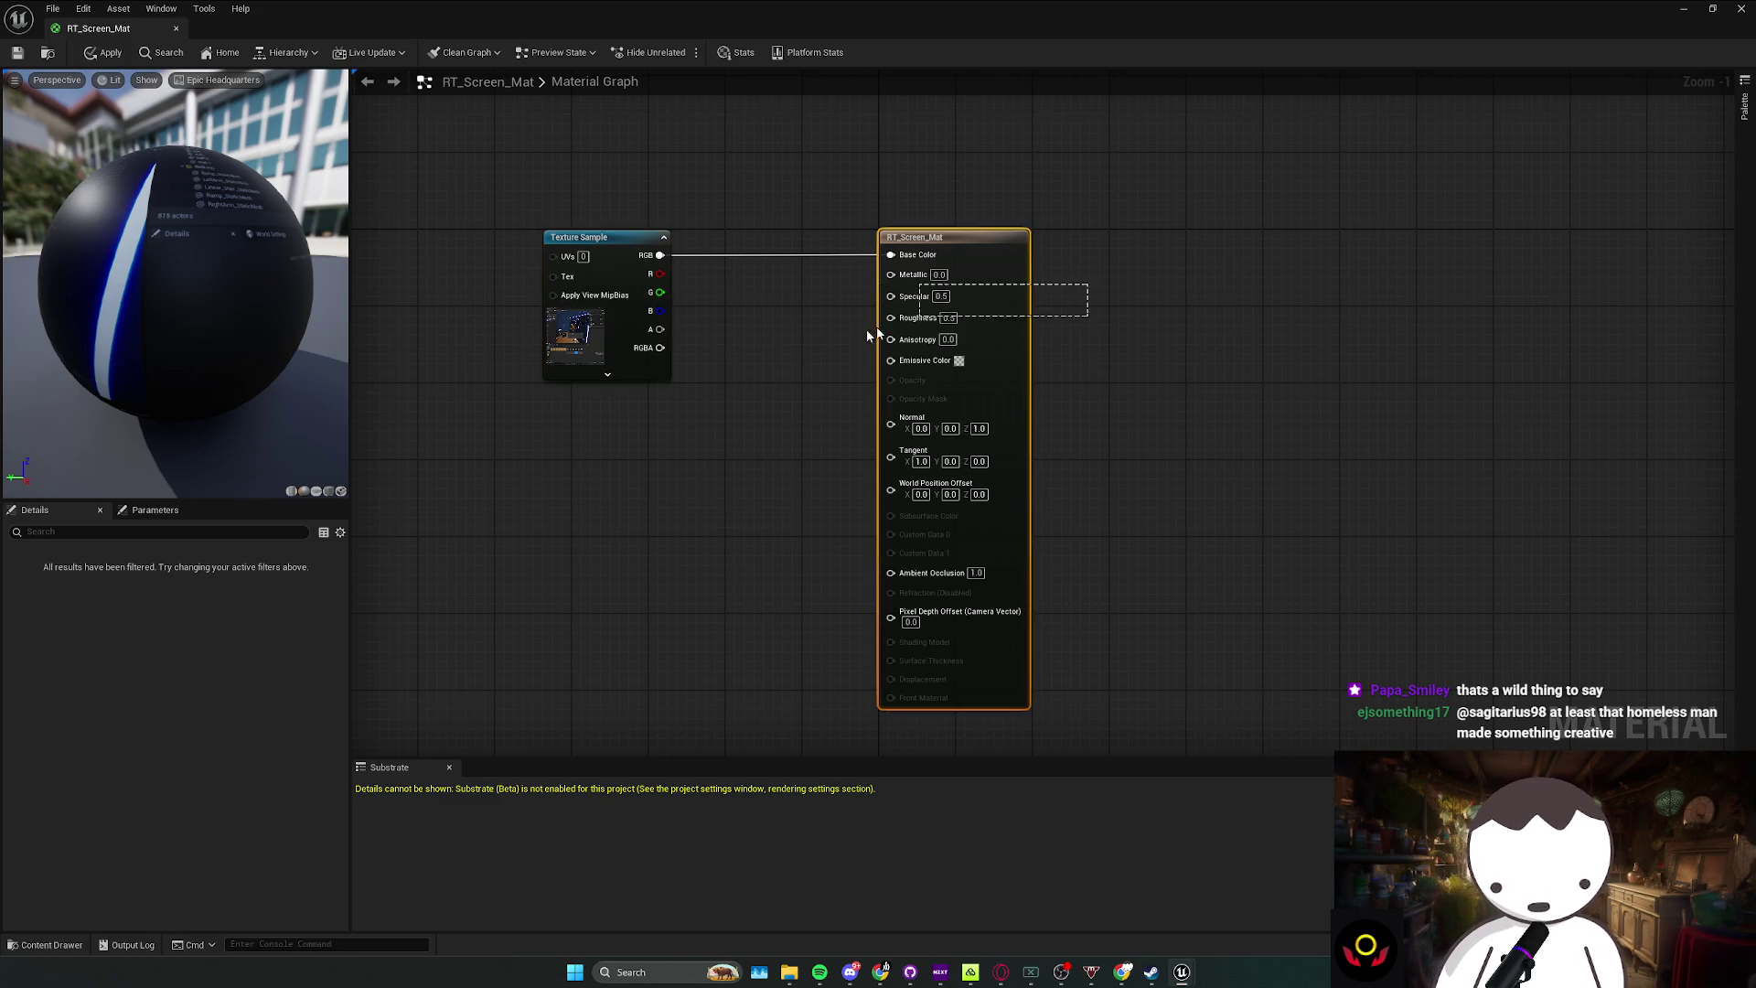
drag(470, 431, 587, 388)
drag(658, 342, 1077, 196)
mouse_move(498, 435)
mouse_down()
mouse_move(515, 438)
mouse_move(492, 403)
mouse_move(1256, 229)
mouse_up()
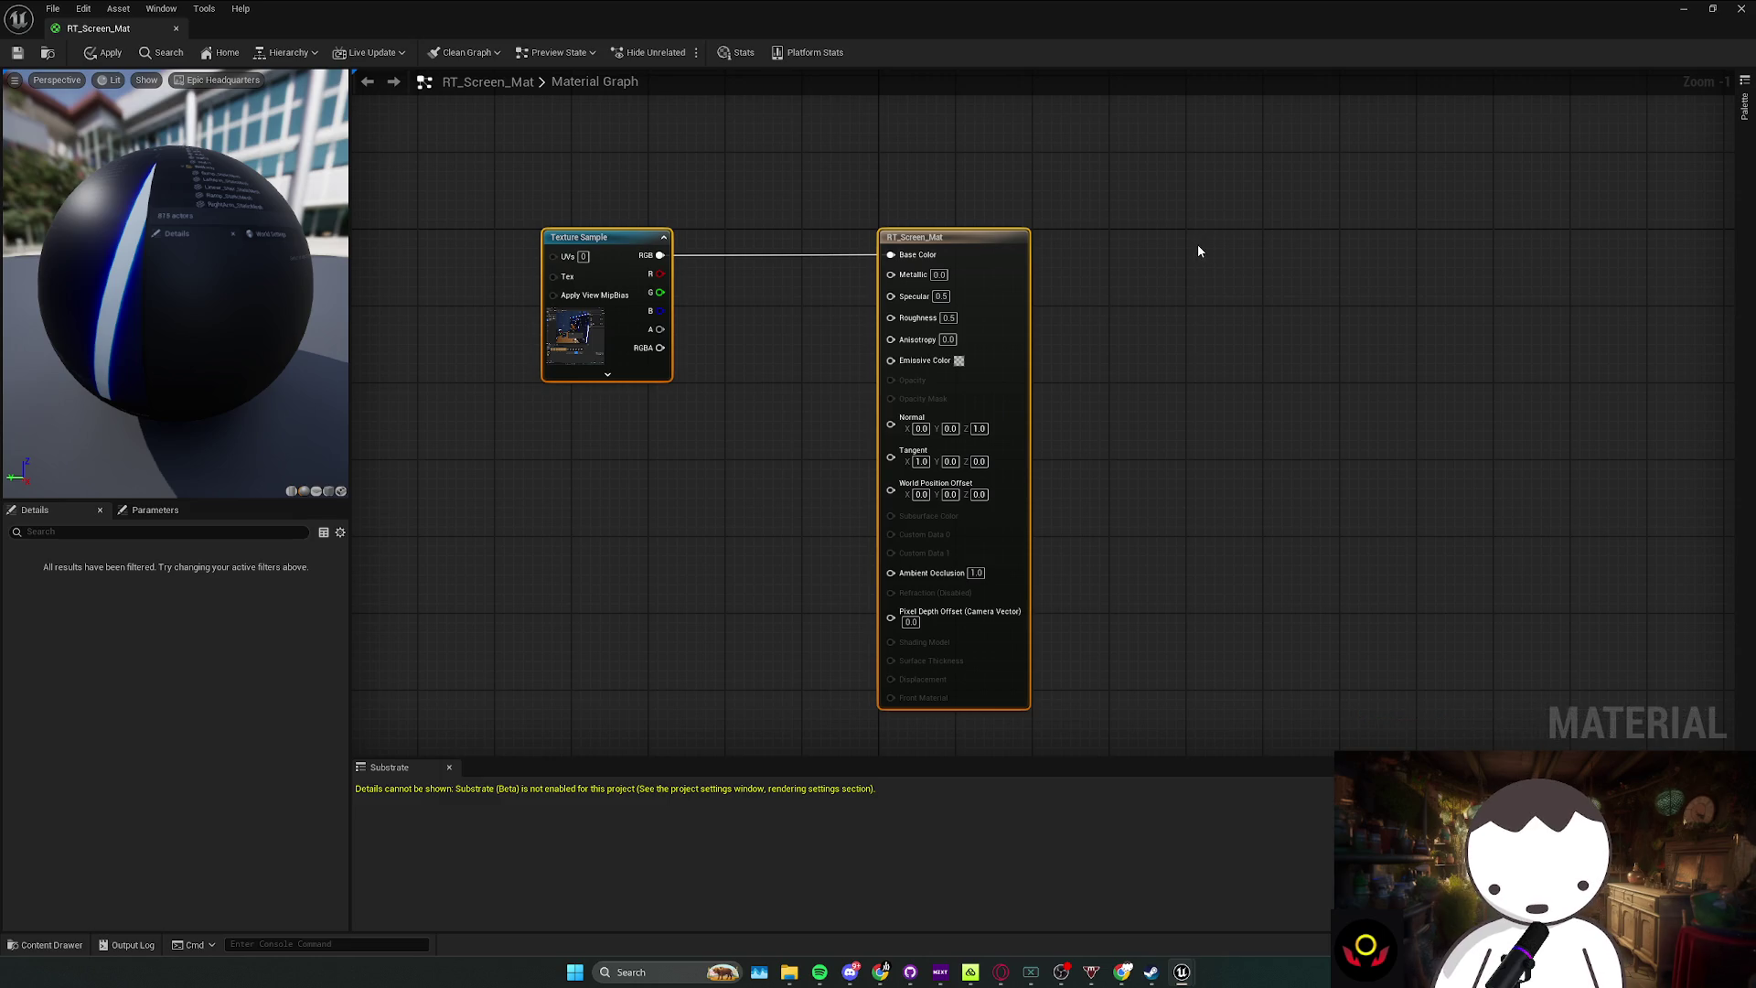
drag(561, 486, 1161, 183)
click(1187, 233)
Step: Glance at the Twitch stream dashboard, then return and select the Texture Sample node
click(881, 972)
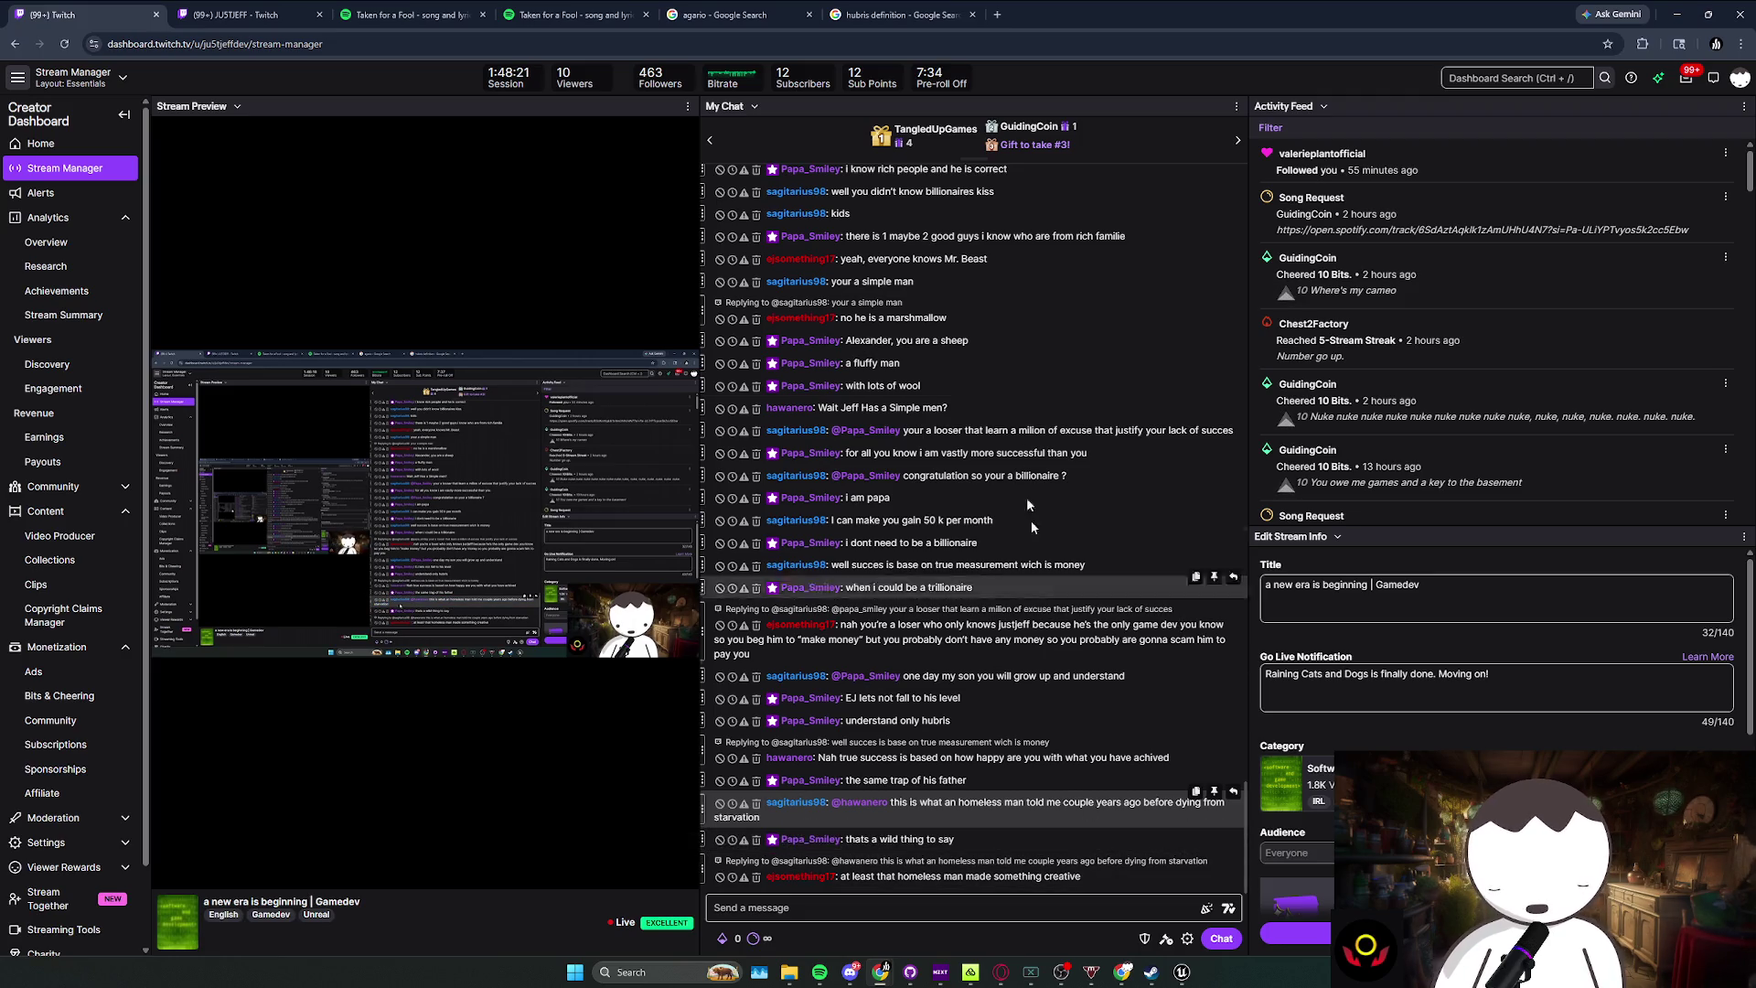
drag(1436, 14, 627, 181)
click(841, 185)
drag(541, 219, 729, 413)
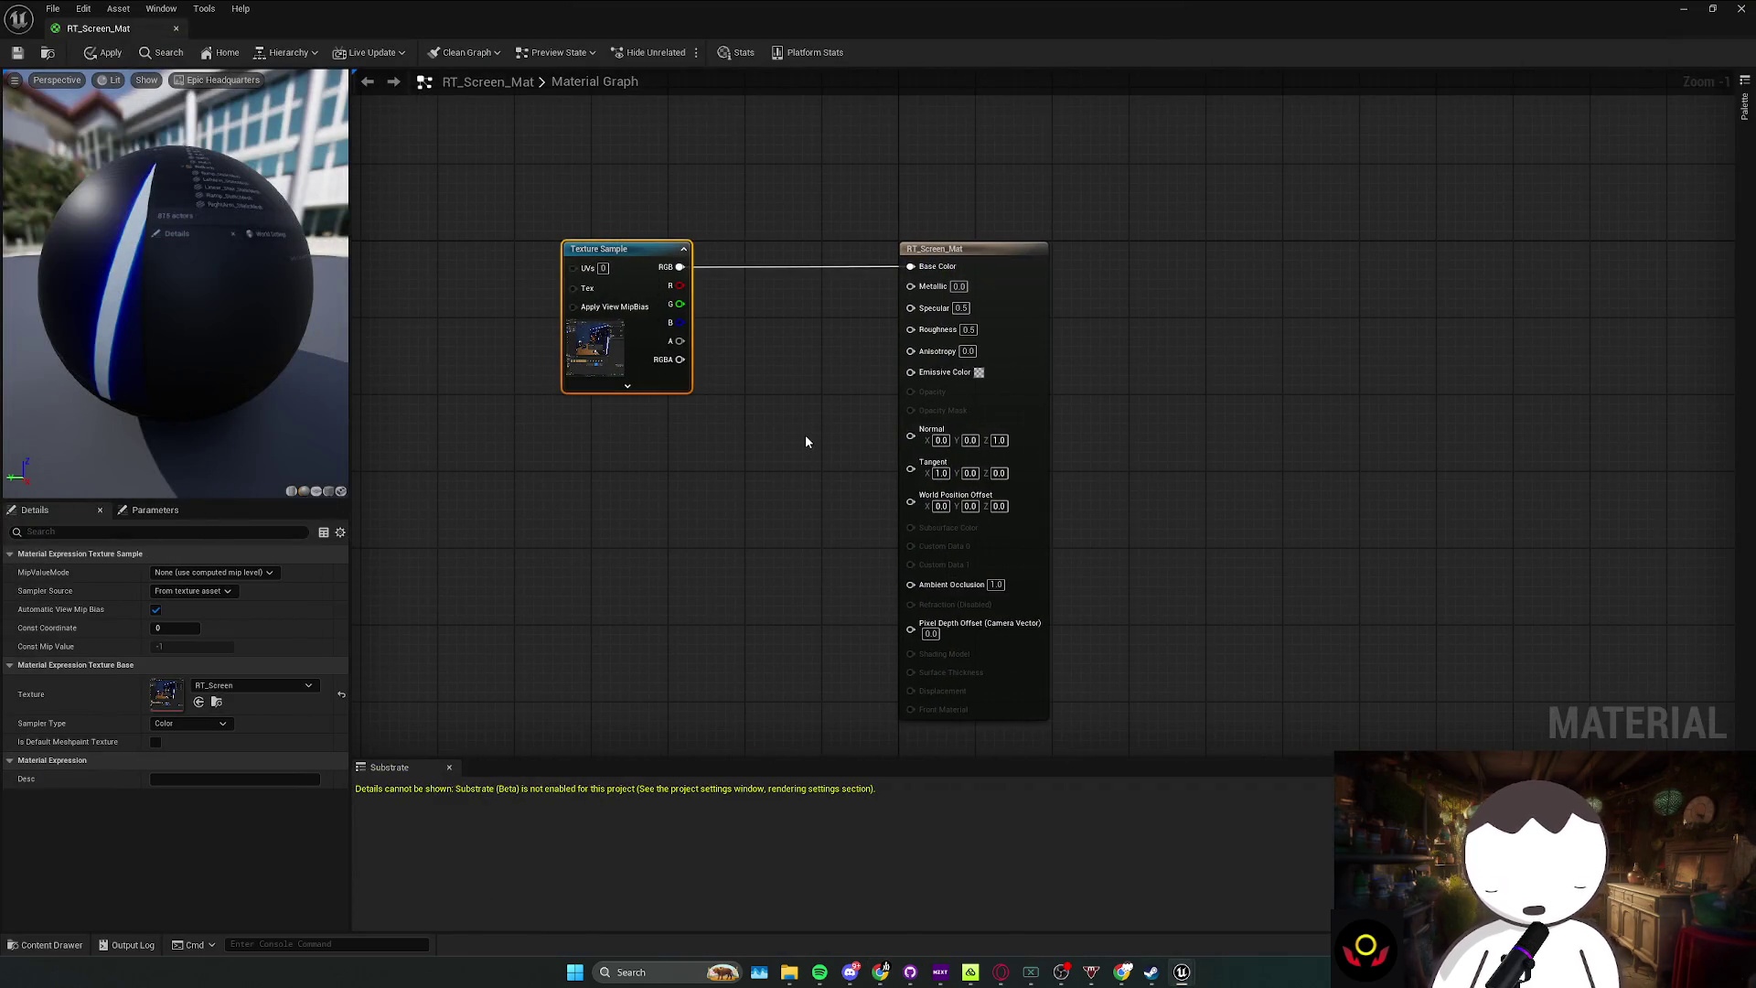
drag(457, 475, 545, 479)
Step: Tidy the graph, nudging the RT_Screen_Mat output node slightly left
click(838, 353)
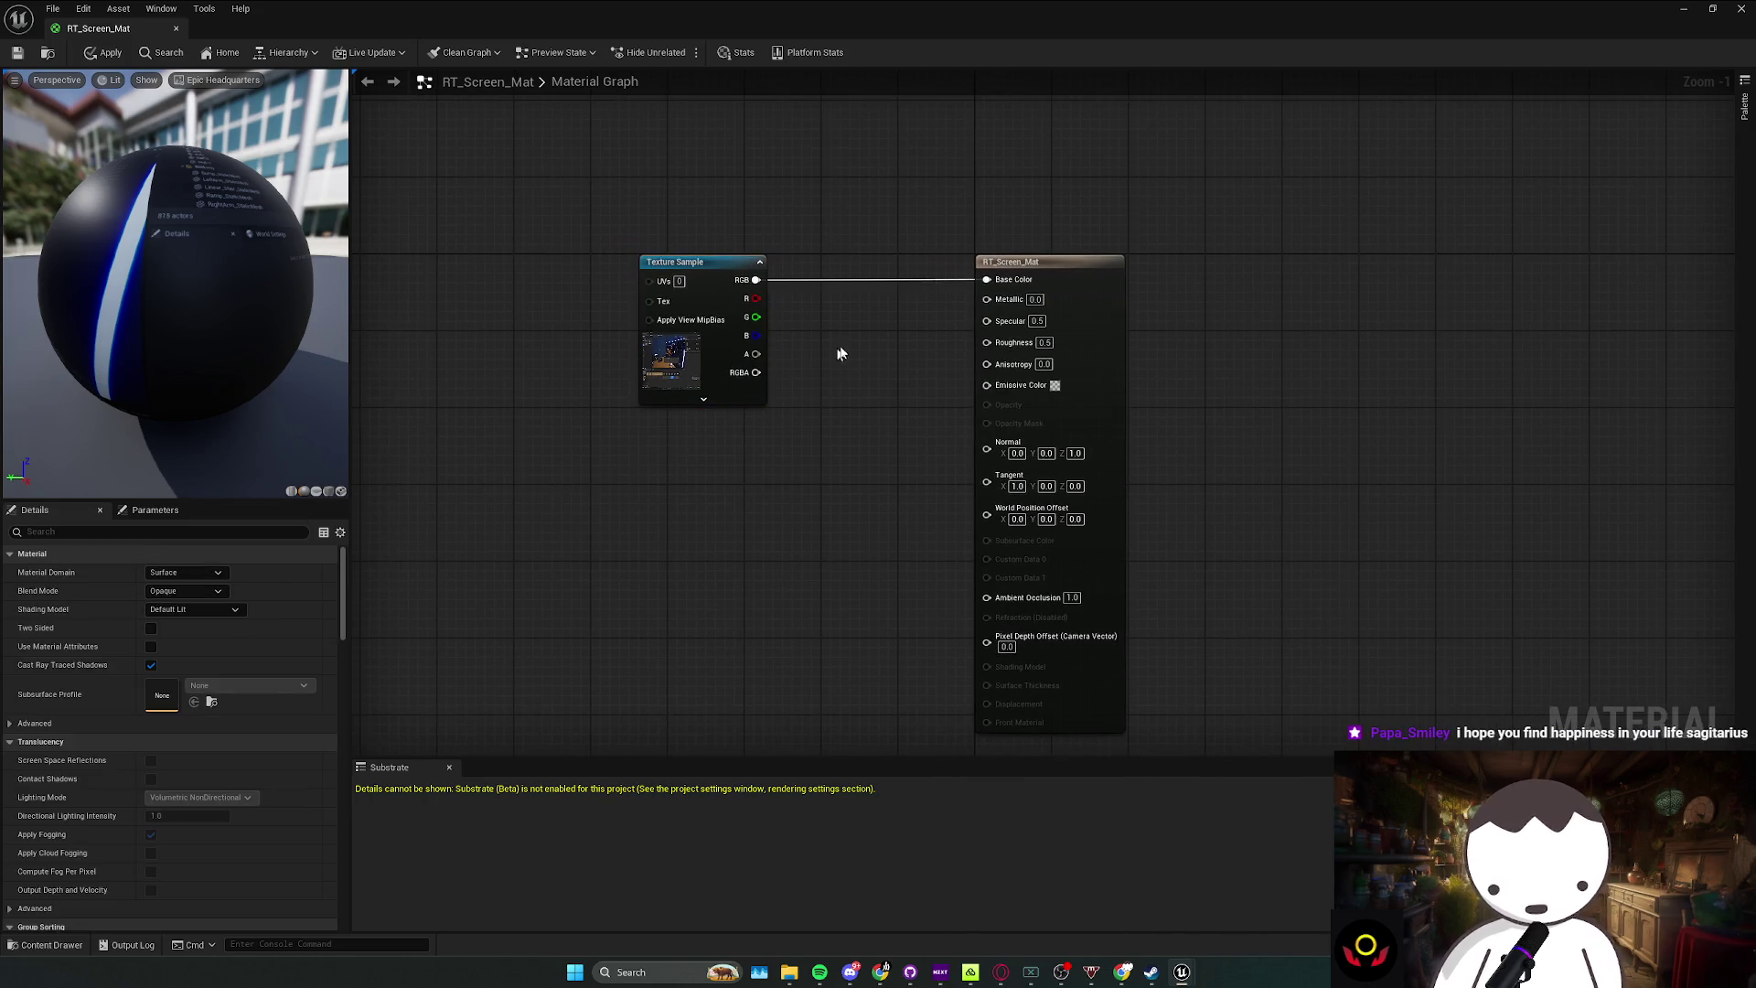
mouse_move(815, 345)
mouse_down()
mouse_move(595, 465)
mouse_move(650, 428)
mouse_move(805, 221)
mouse_up()
click(595, 465)
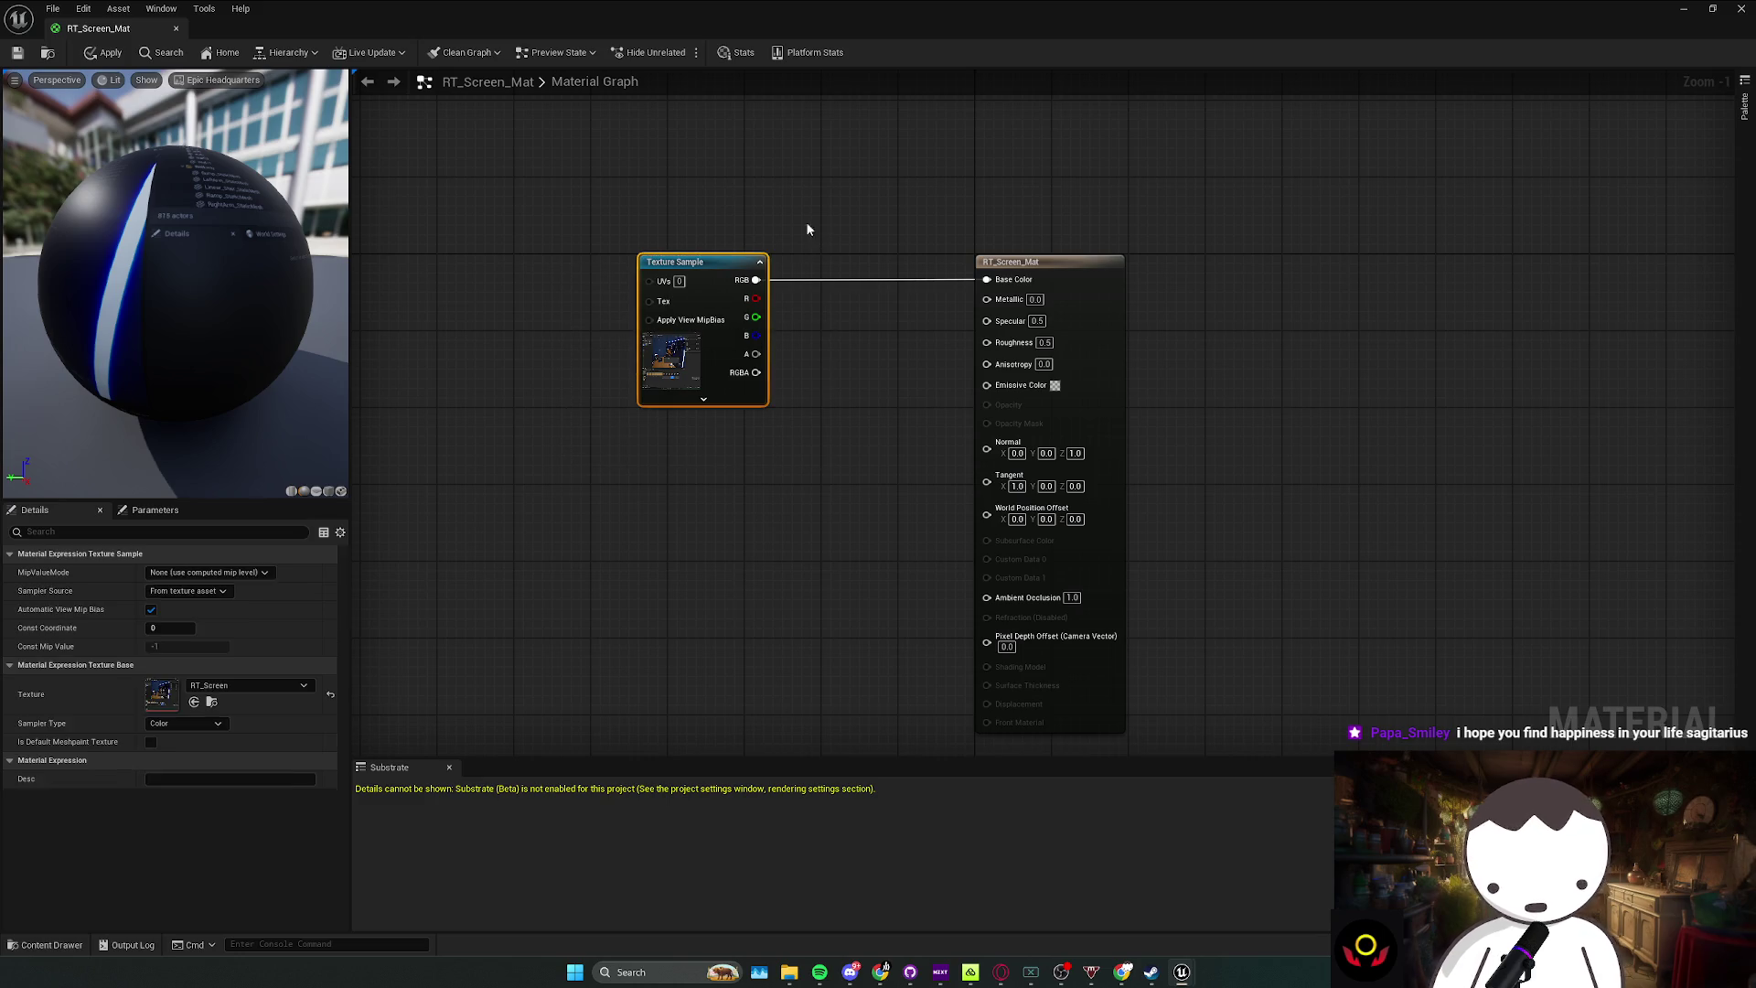
click(536, 352)
mouse_move(517, 274)
mouse_down()
mouse_move(961, 448)
mouse_move(1235, 478)
mouse_move(1007, 476)
mouse_move(499, 251)
mouse_up()
click(1213, 588)
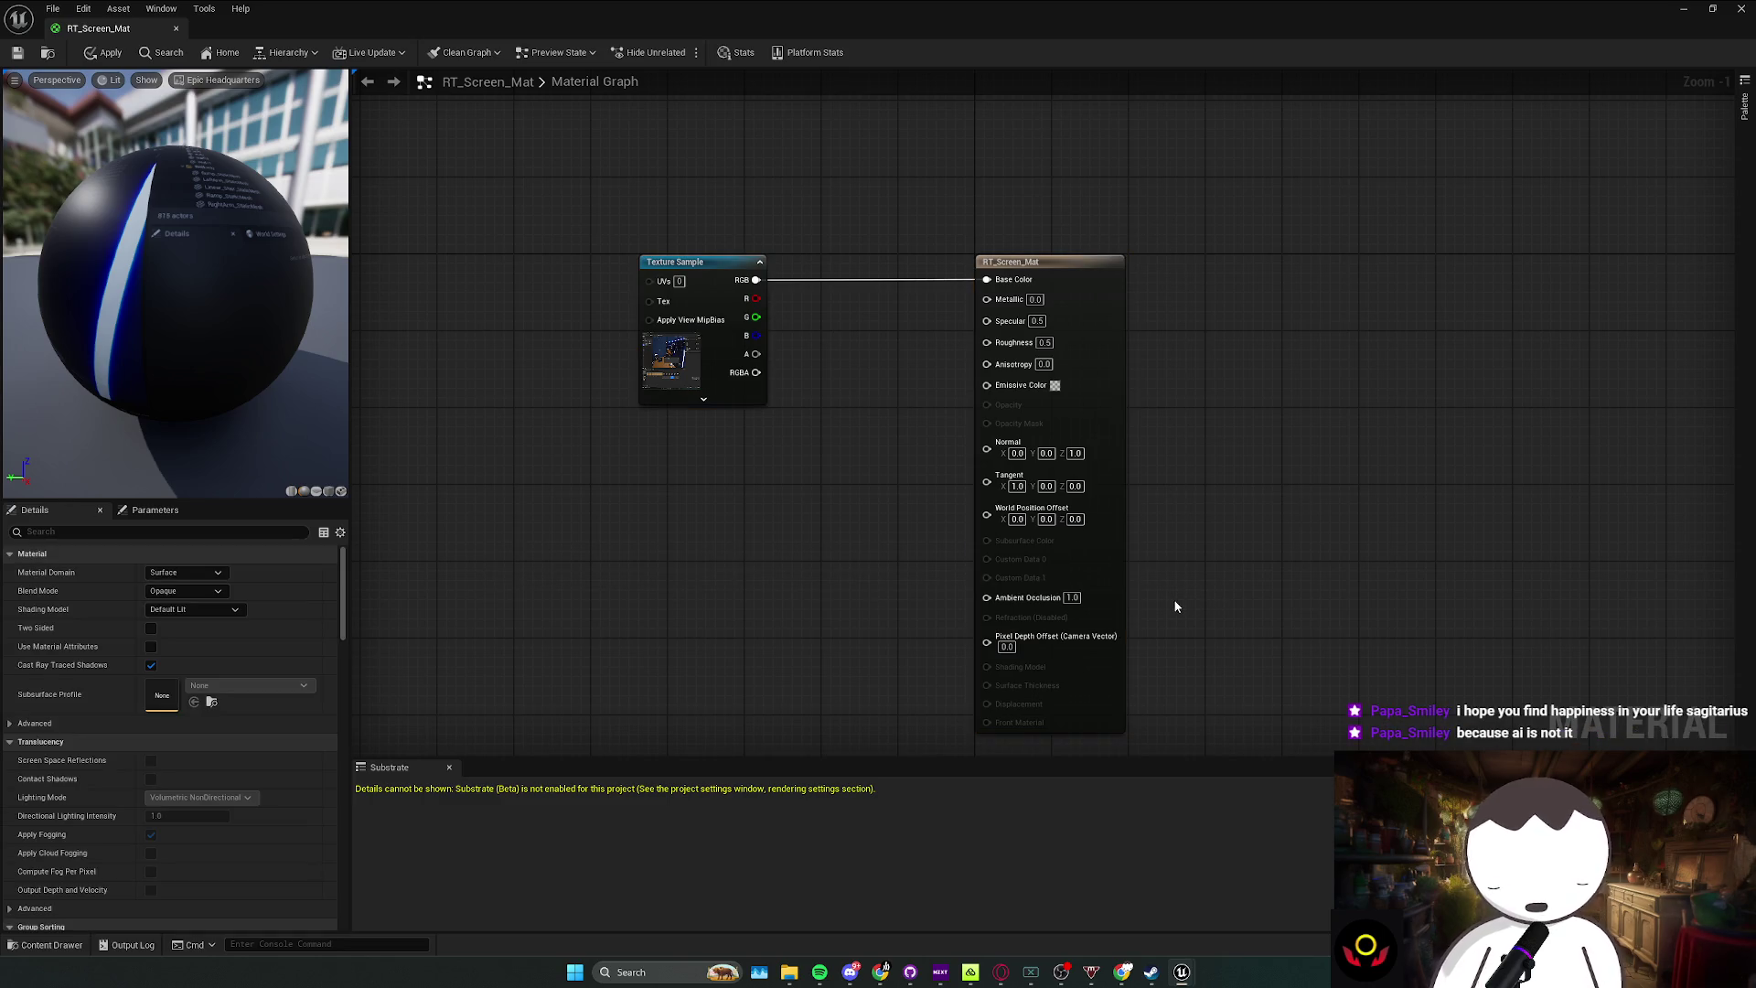
drag(1178, 604, 1121, 614)
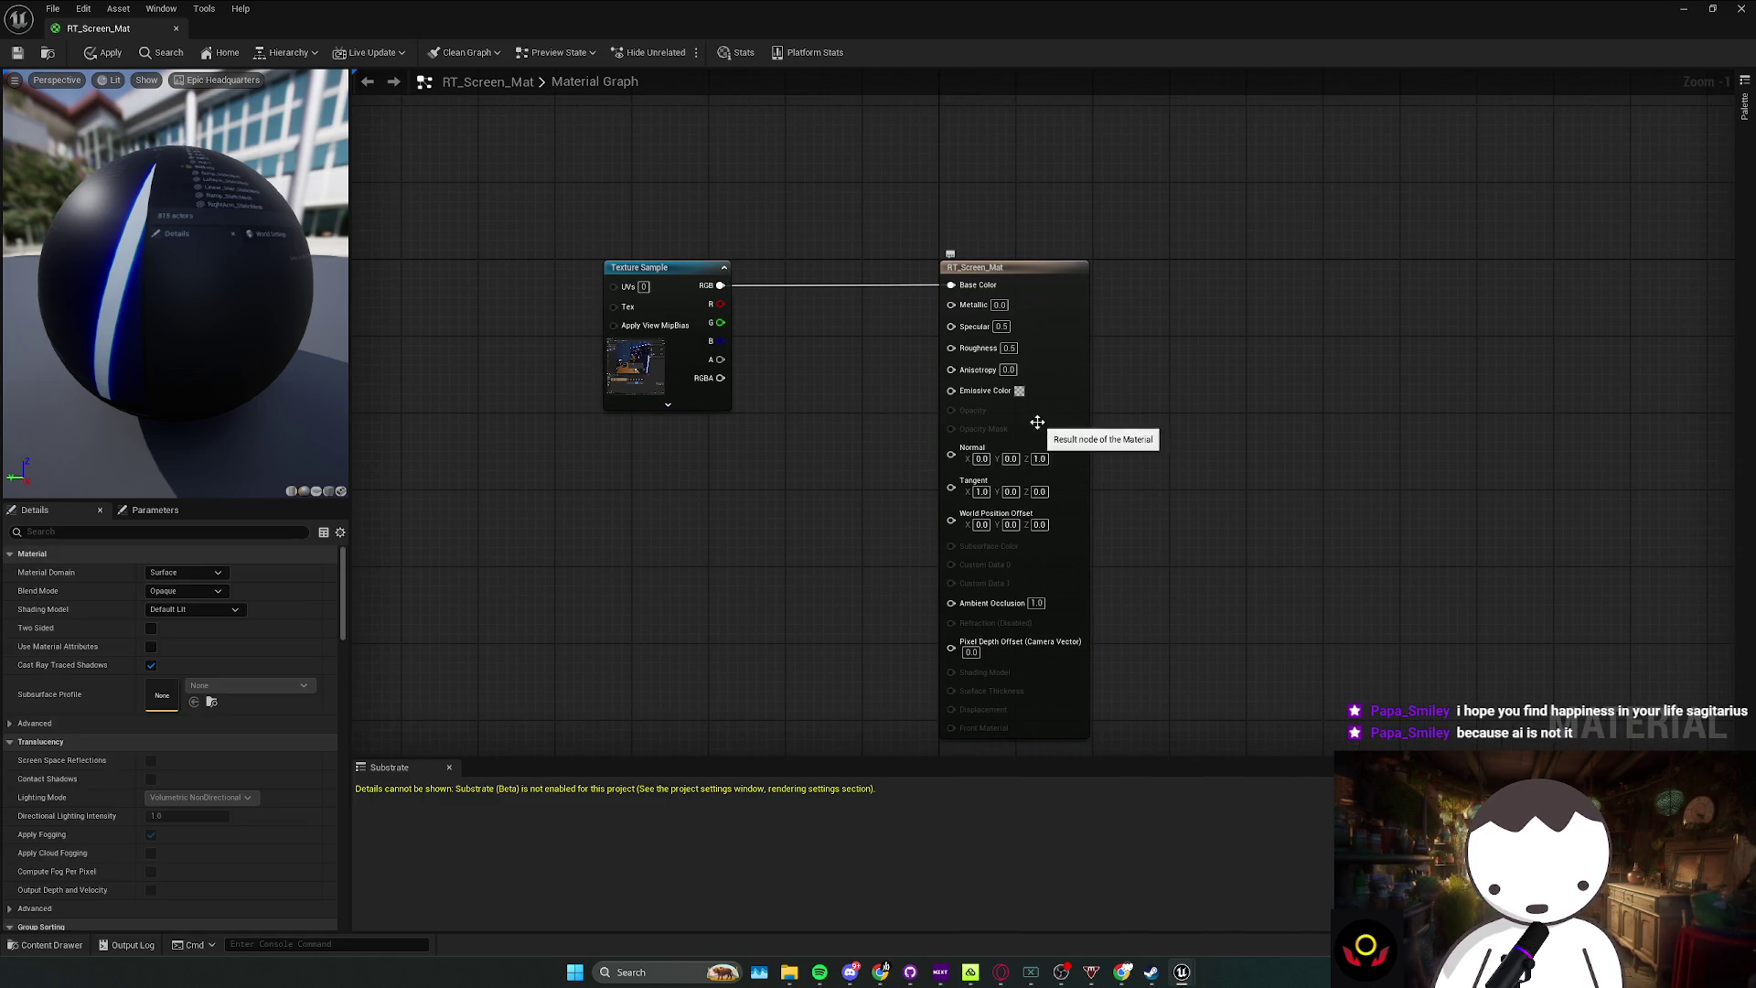
mouse_move(1004, 290)
mouse_down()
mouse_move(889, 299)
mouse_move(975, 290)
mouse_up()
Step: Move the RT_Screen_Mat output node closer to the Texture Sample, then switch to the Twitch dashboard
drag(523, 212, 613, 320)
click(803, 467)
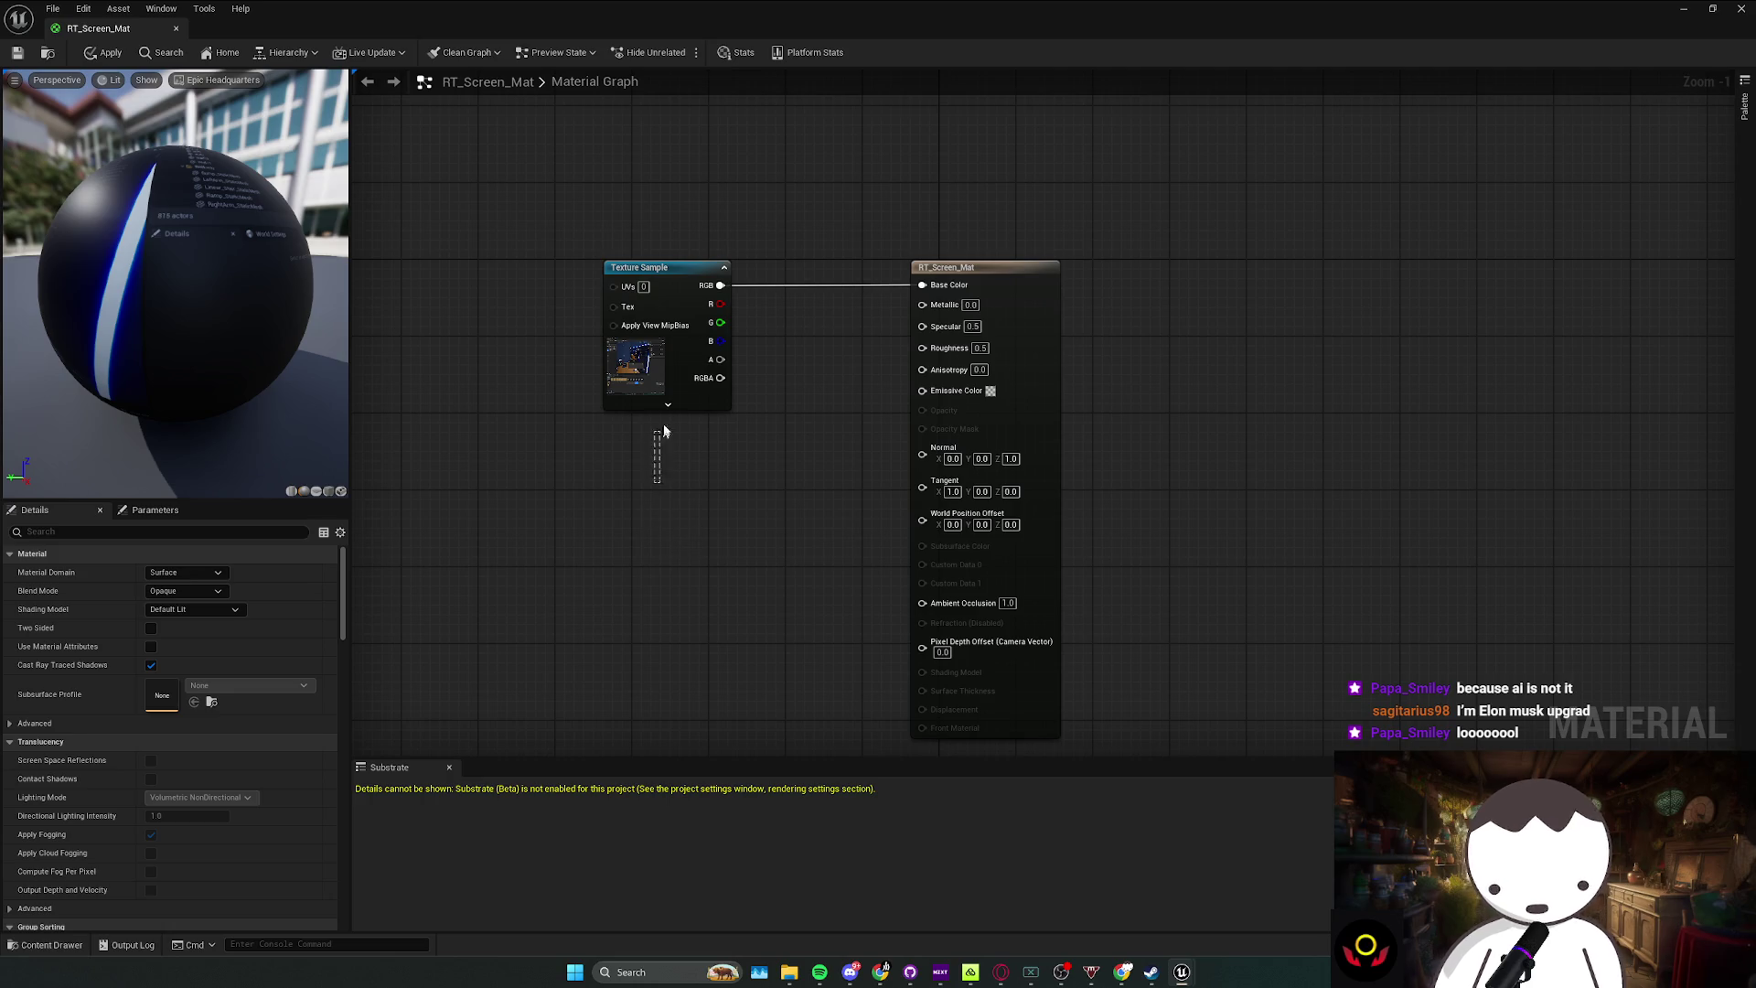
drag(664, 431, 673, 403)
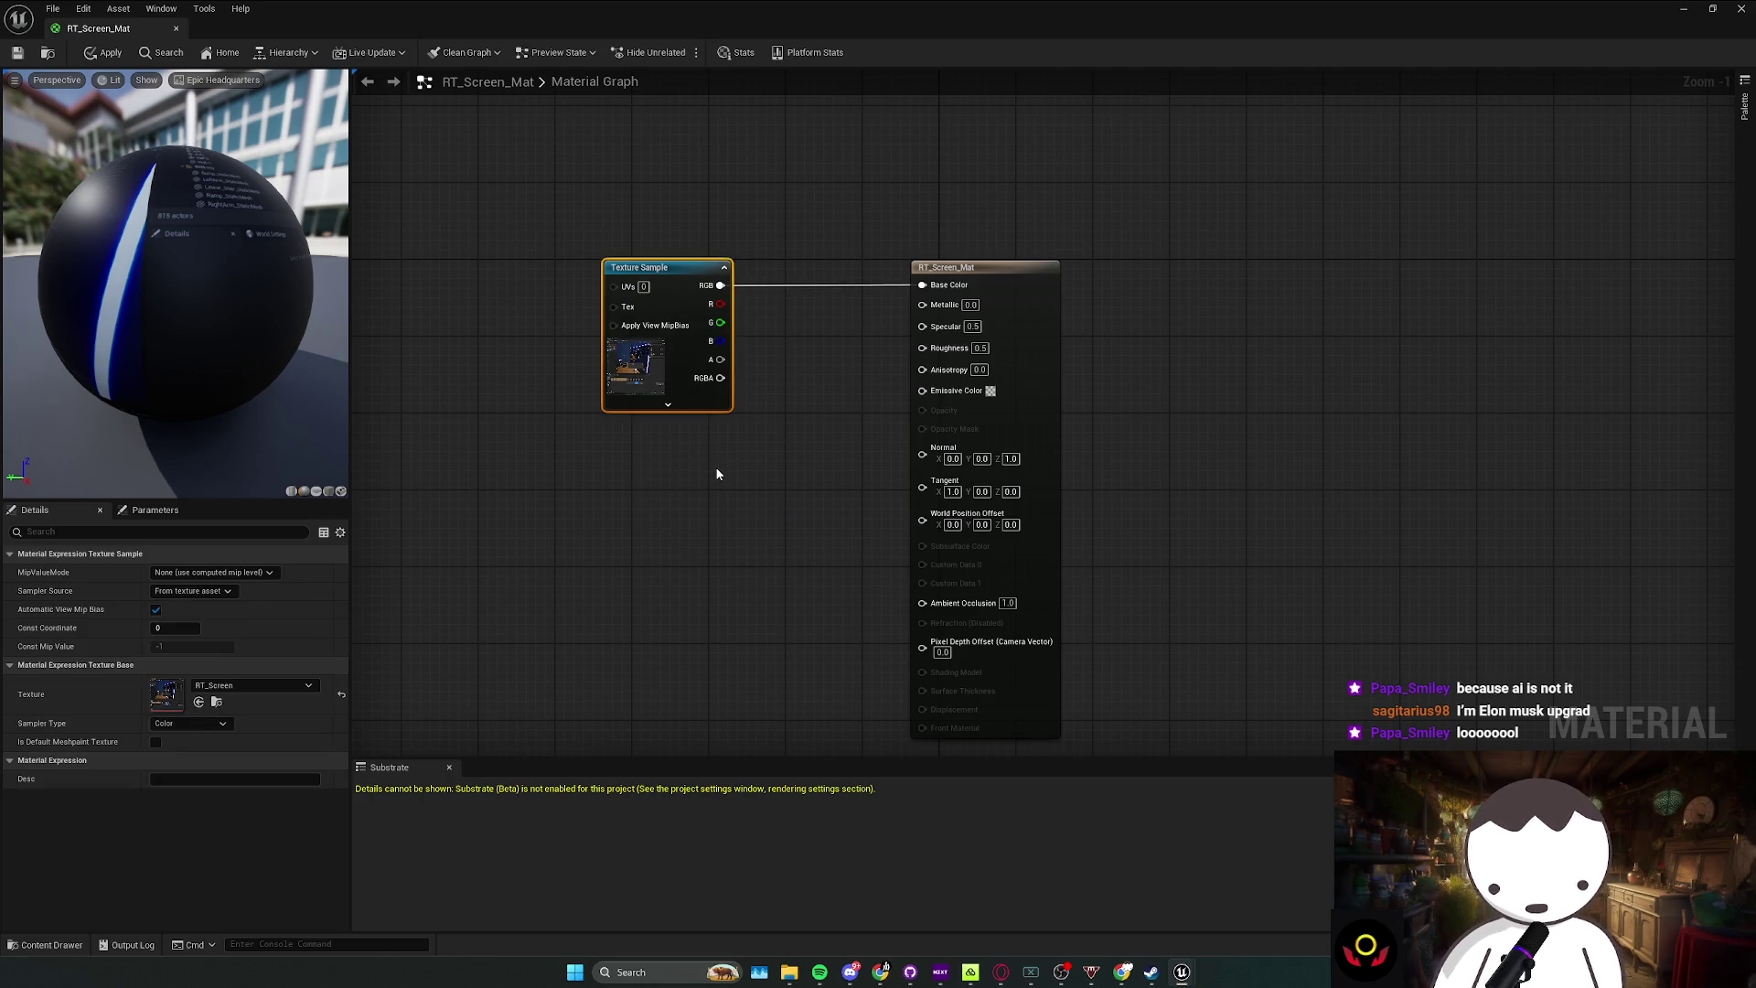
click(675, 470)
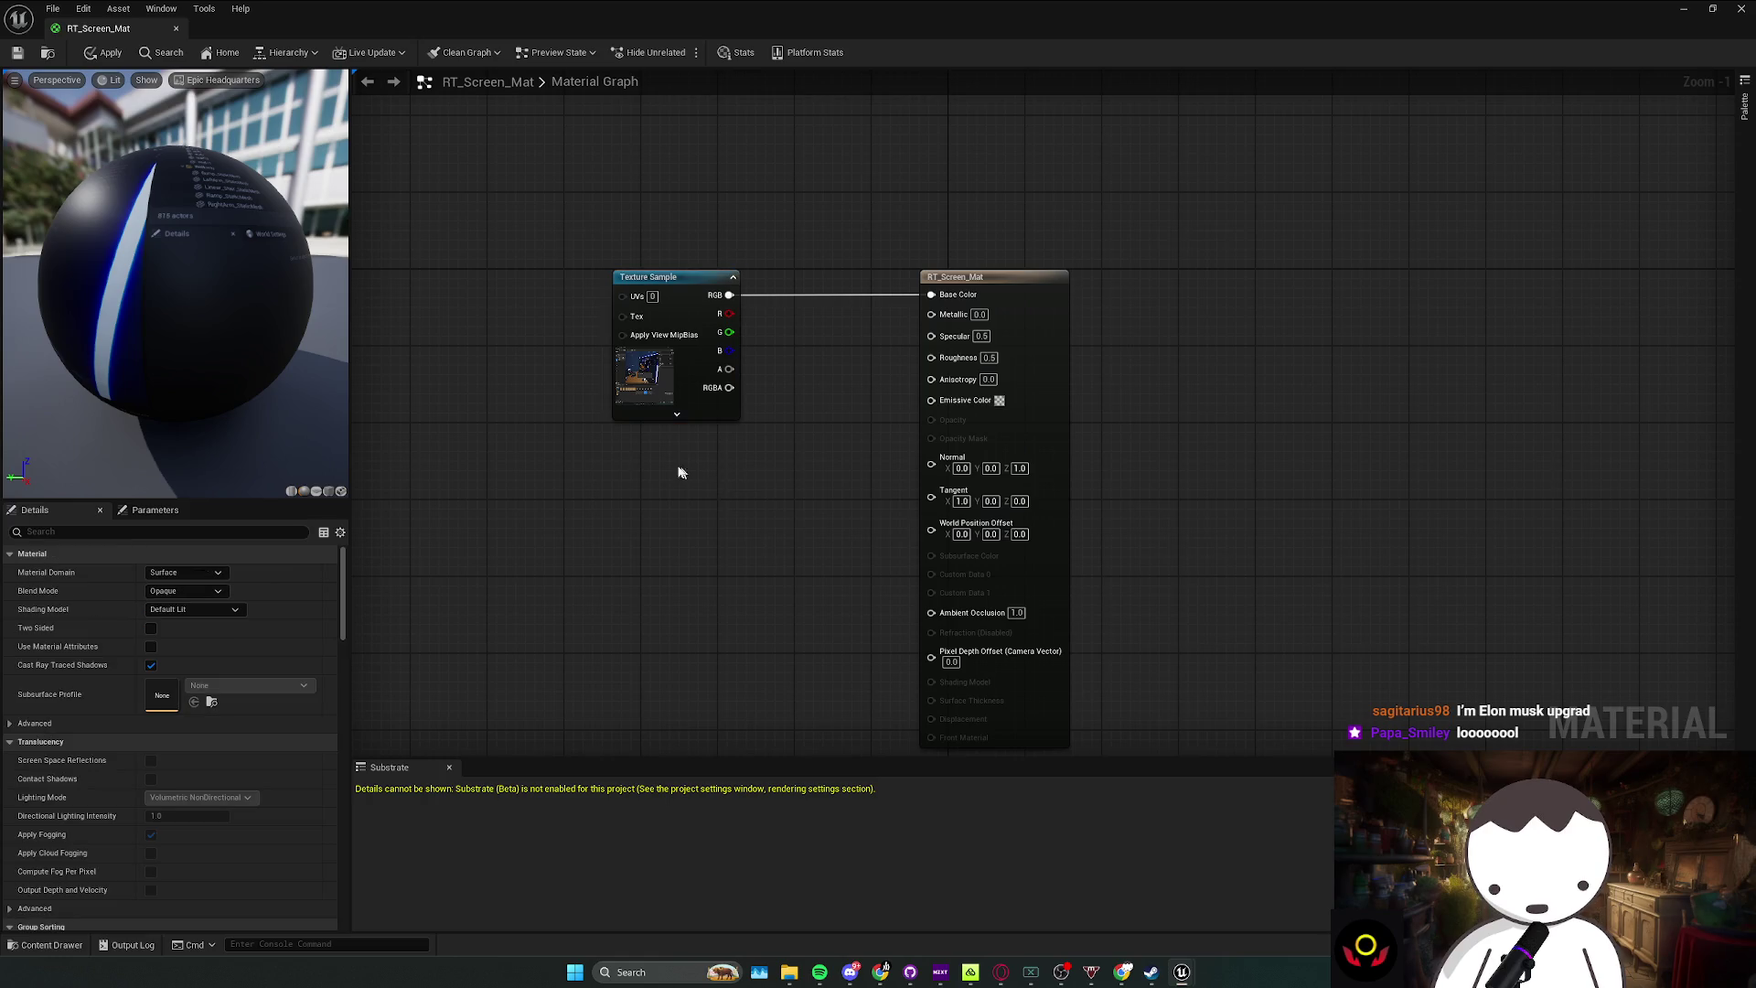
drag(566, 220, 640, 347)
mouse_move(852, 459)
mouse_down()
mouse_move(624, 374)
mouse_move(1025, 430)
mouse_move(1226, 489)
mouse_move(816, 500)
mouse_up()
click(815, 499)
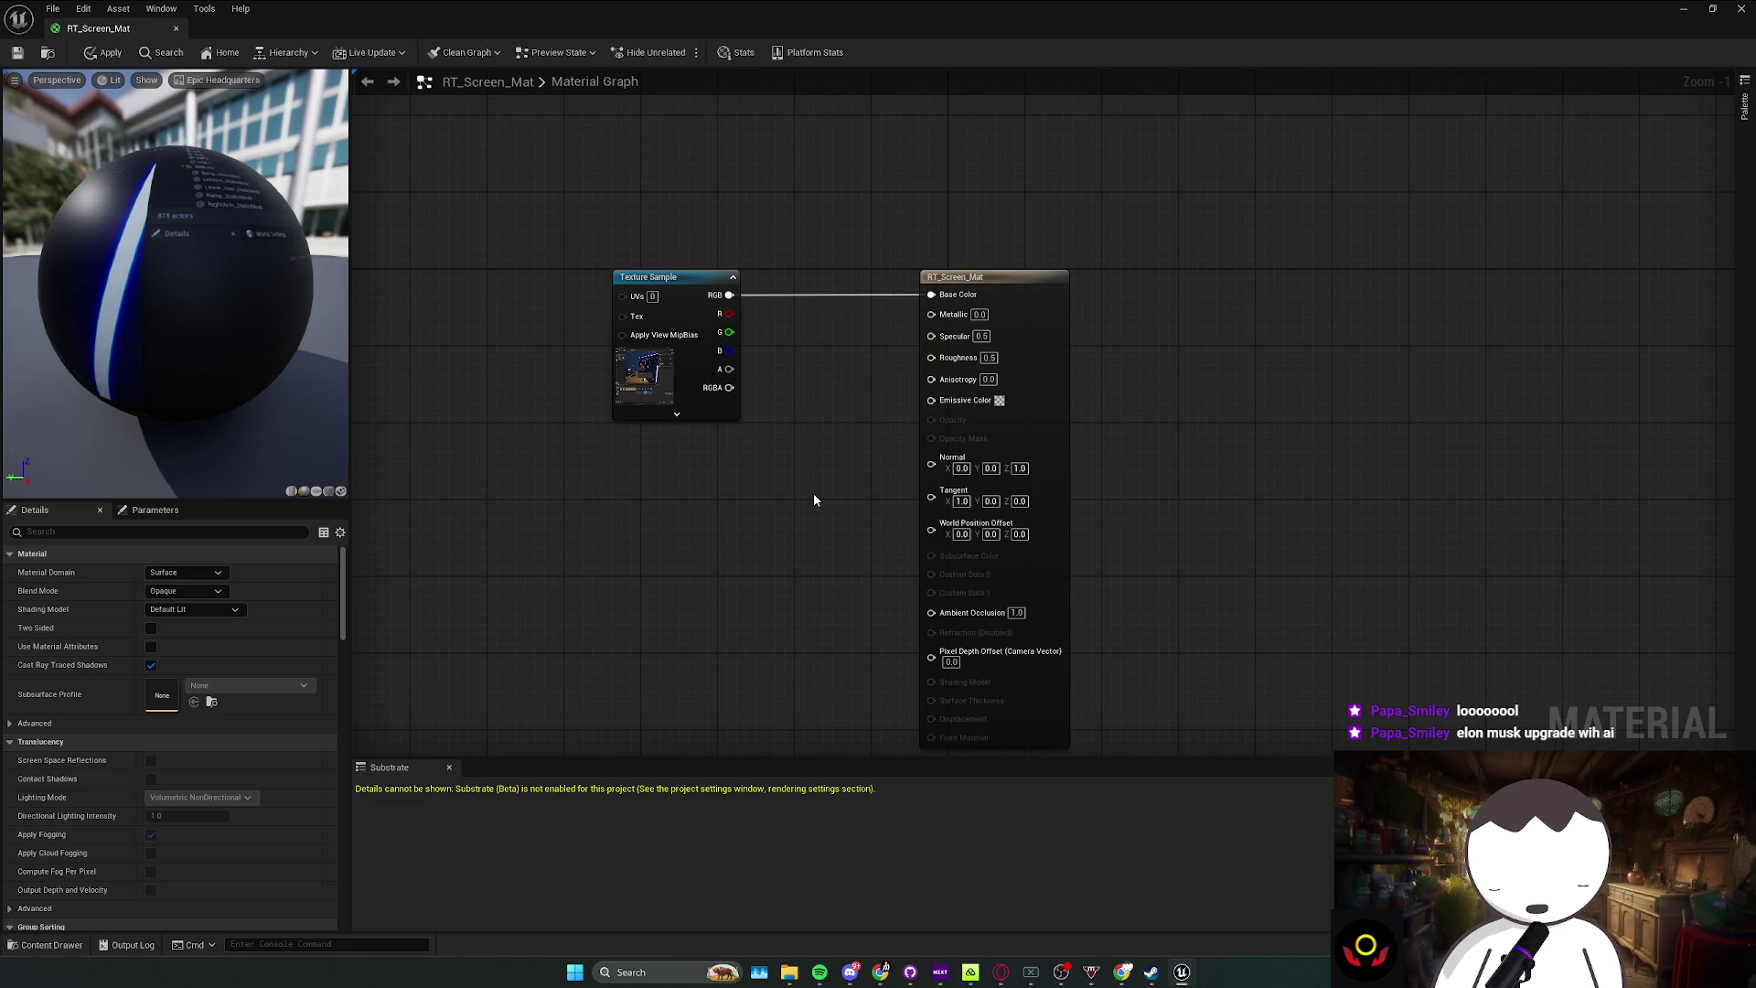
drag(756, 514, 600, 267)
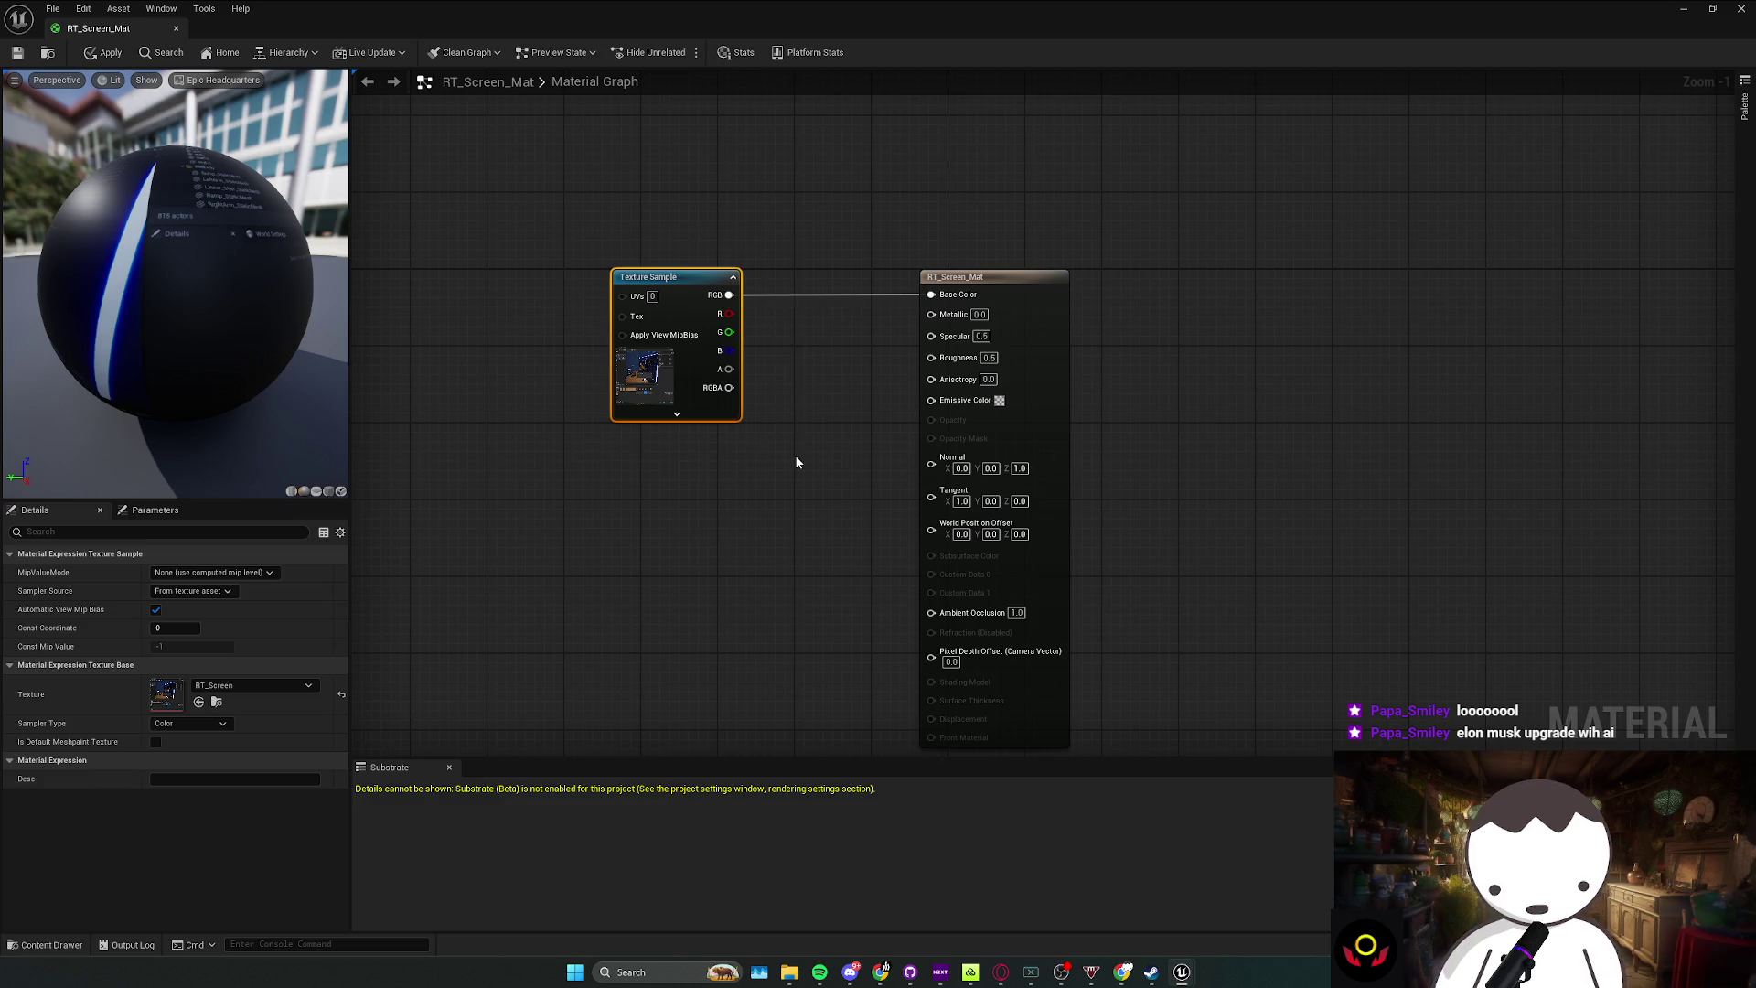
click(1116, 509)
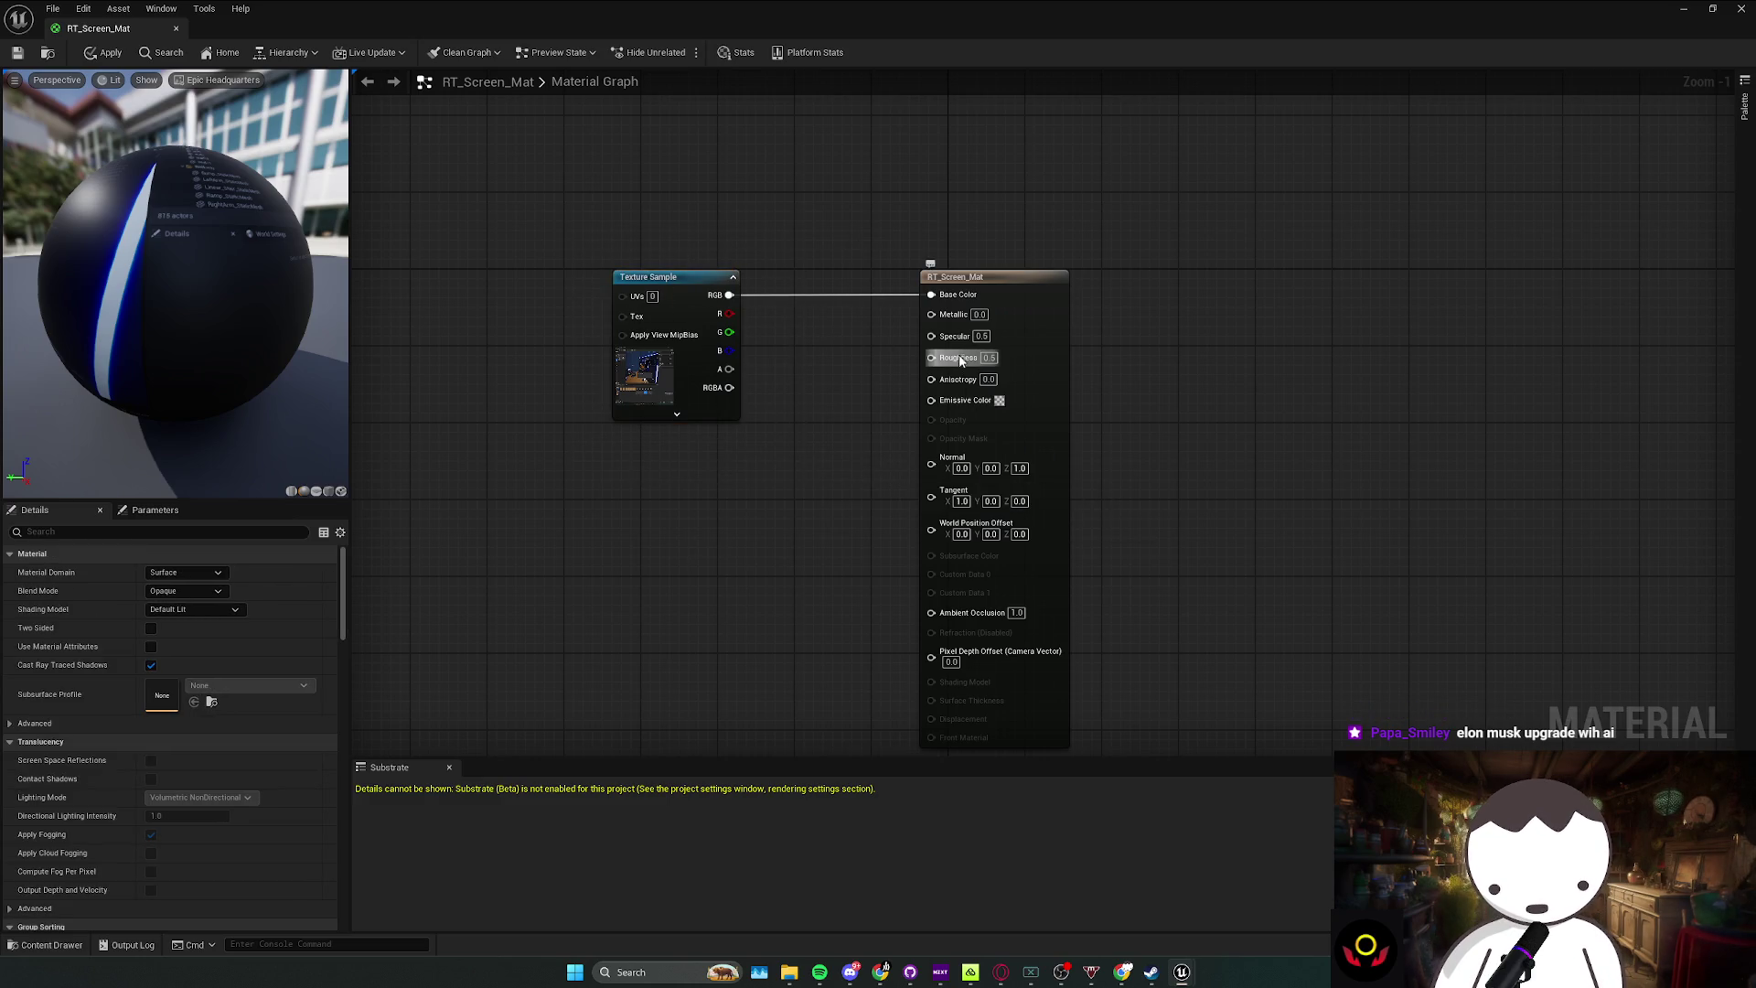
mouse_move(975, 278)
mouse_down()
mouse_move(554, 274)
mouse_move(911, 280)
mouse_up()
click(622, 473)
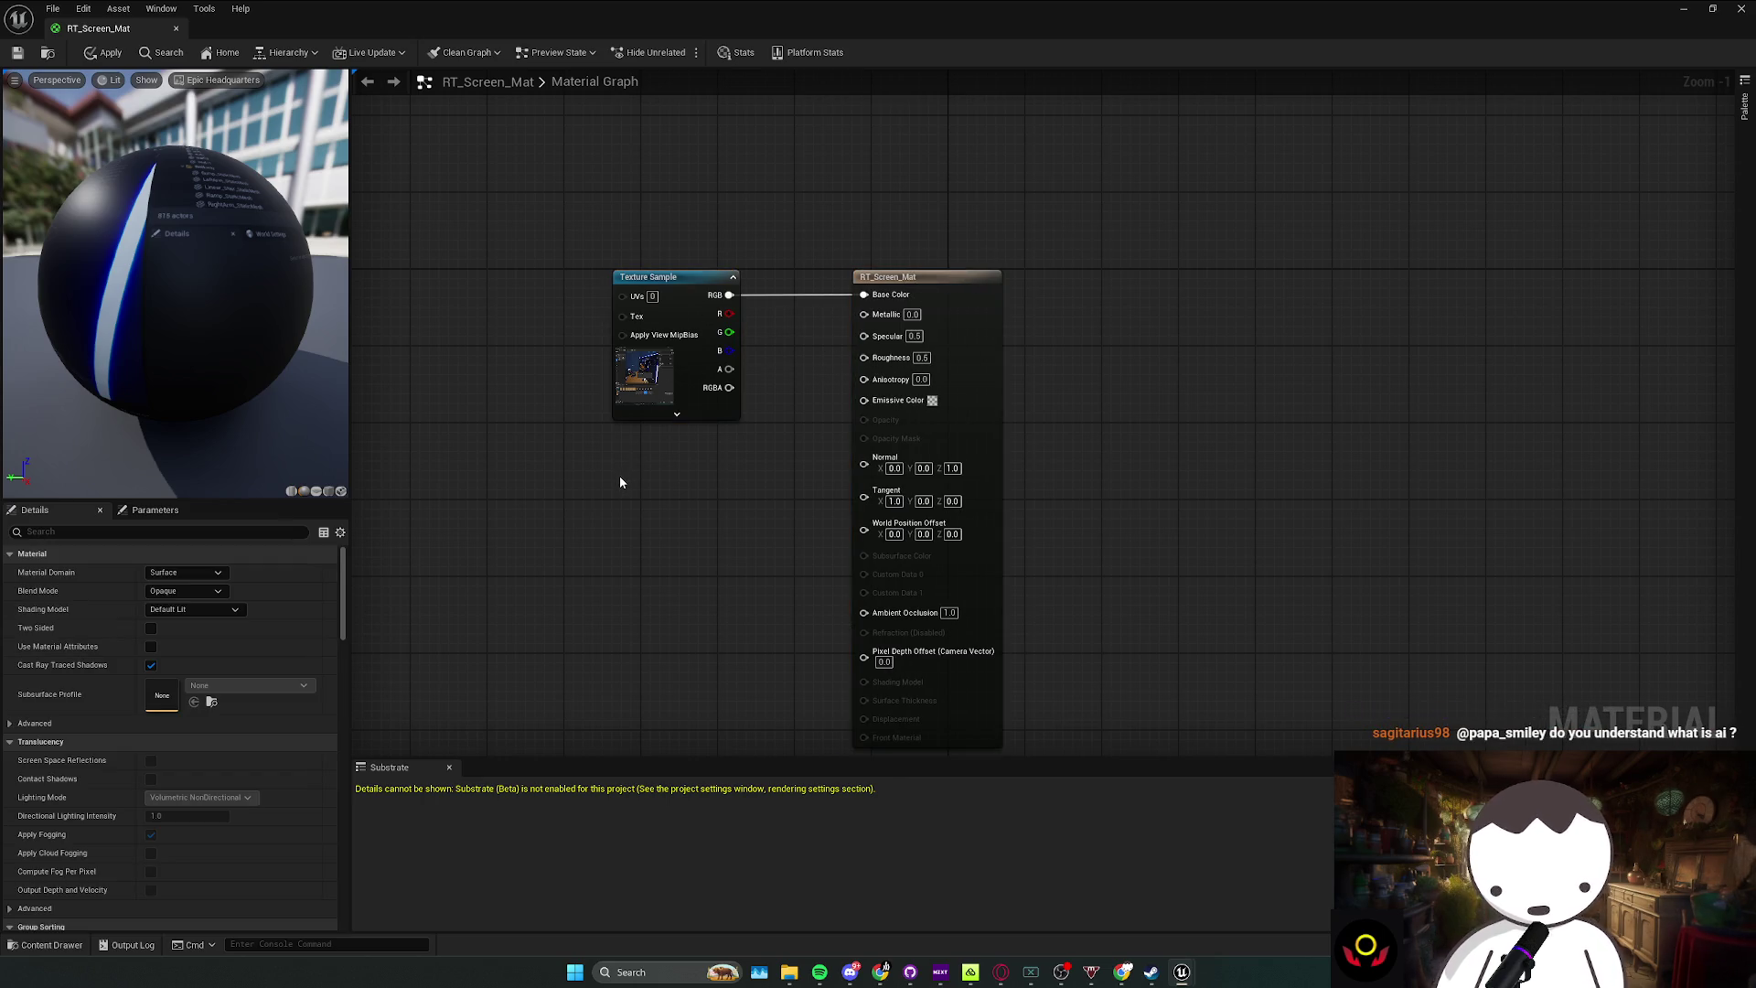
key(alt+Tab)
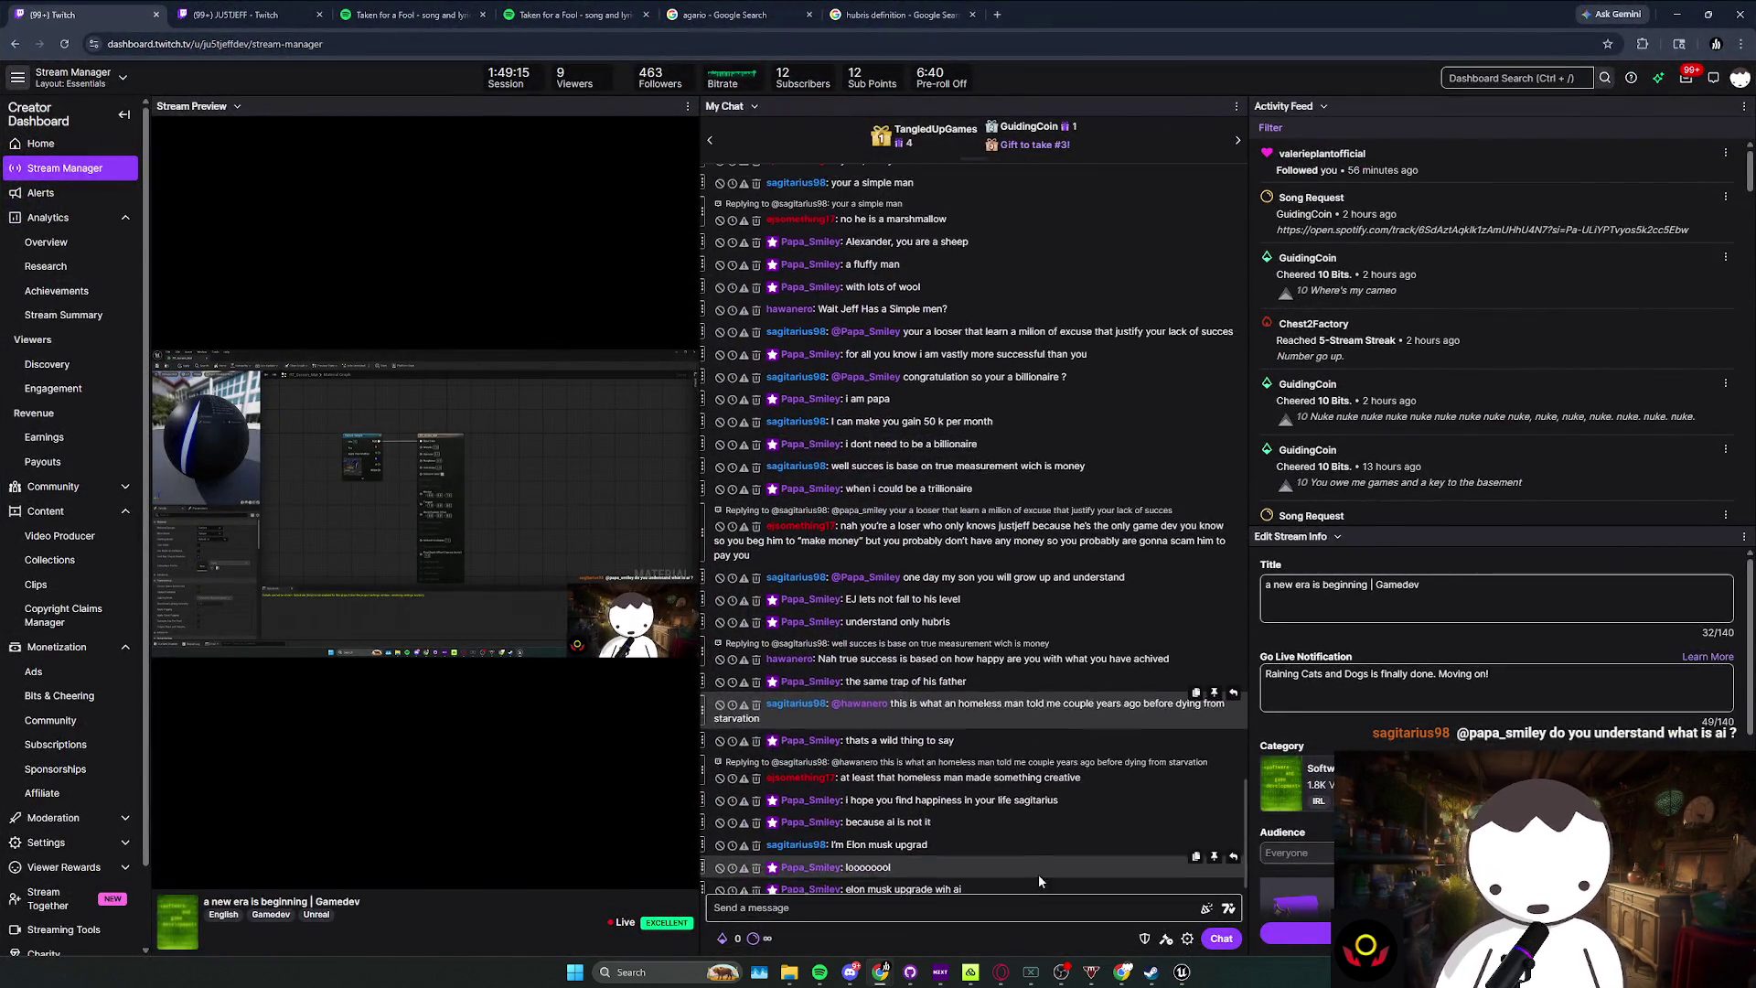
Step: Highlight and read the latest chat messages, including the word 'French', then return to Unreal
triple_click(1039, 874)
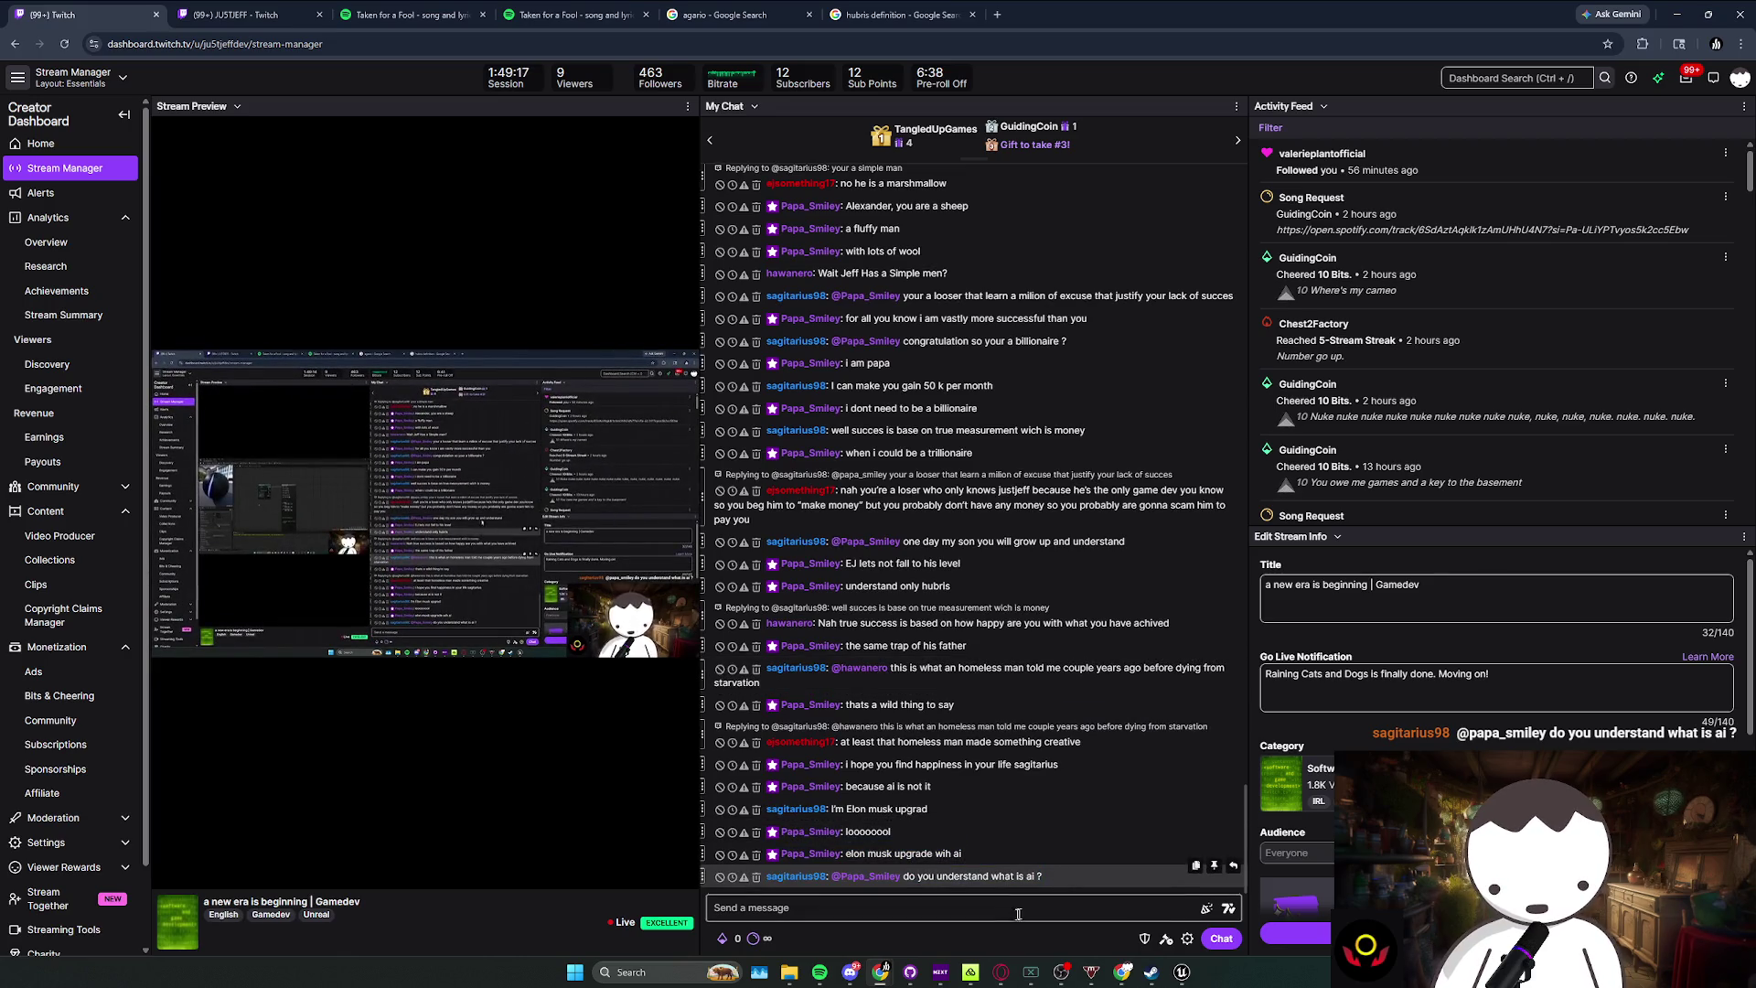
click(997, 942)
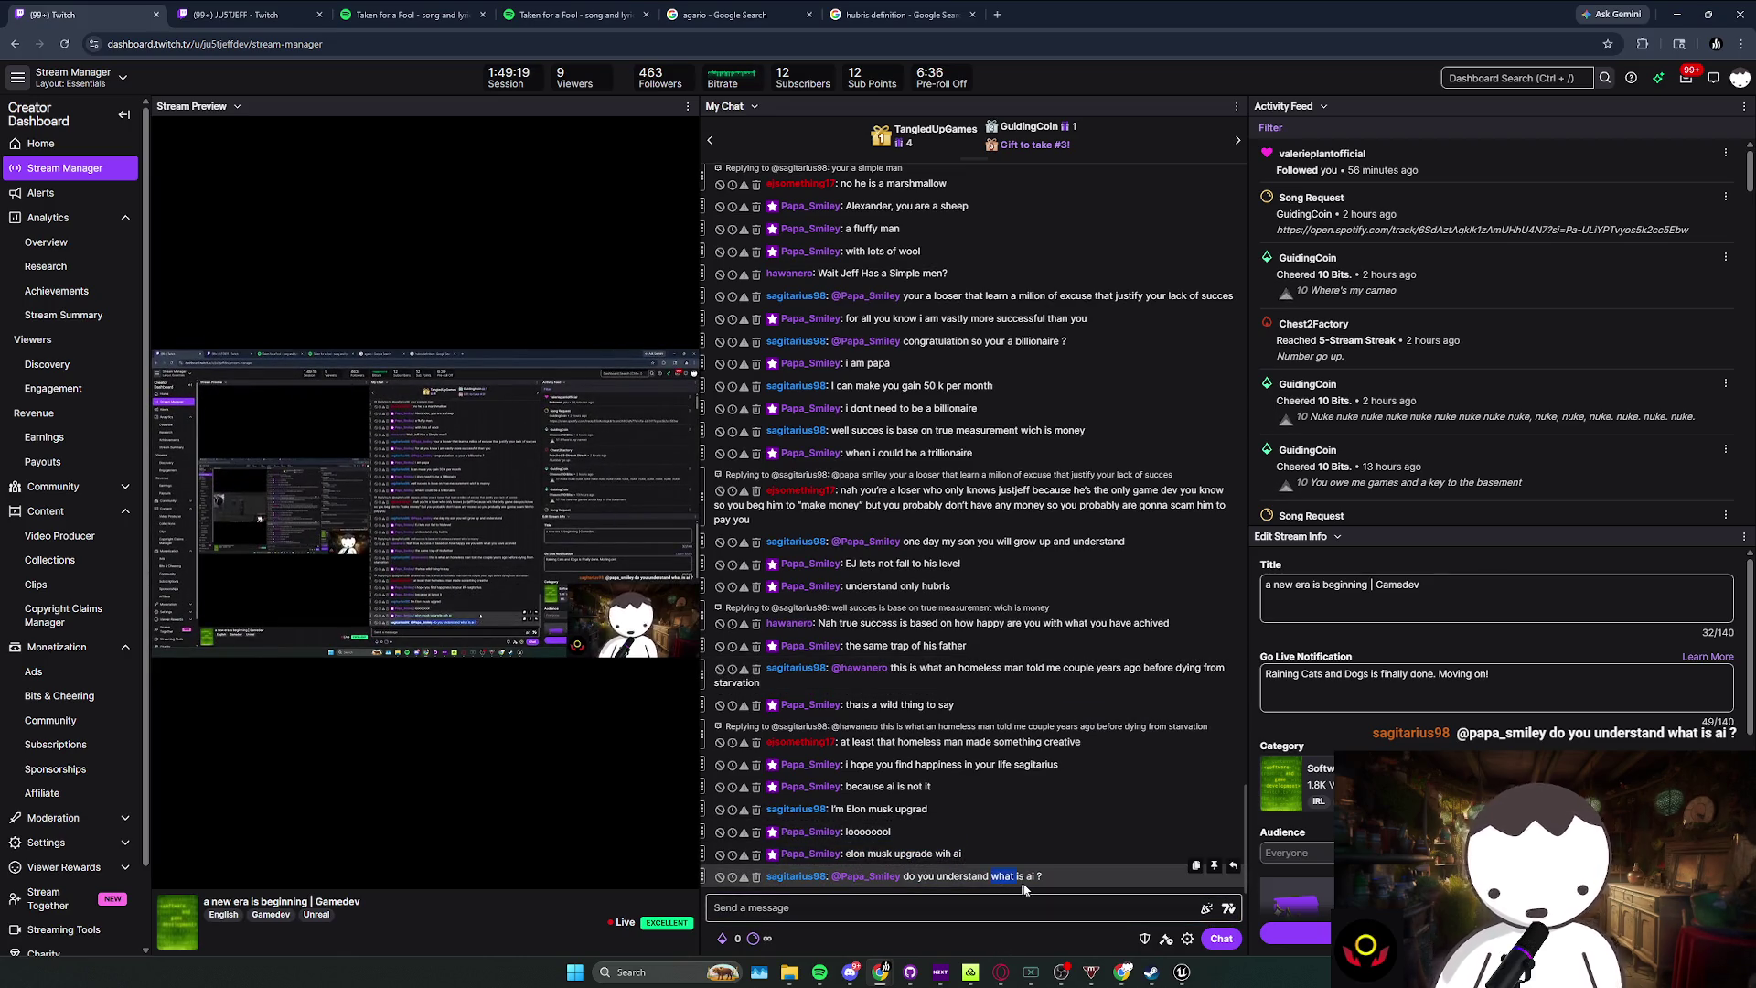
drag(1031, 876, 1041, 904)
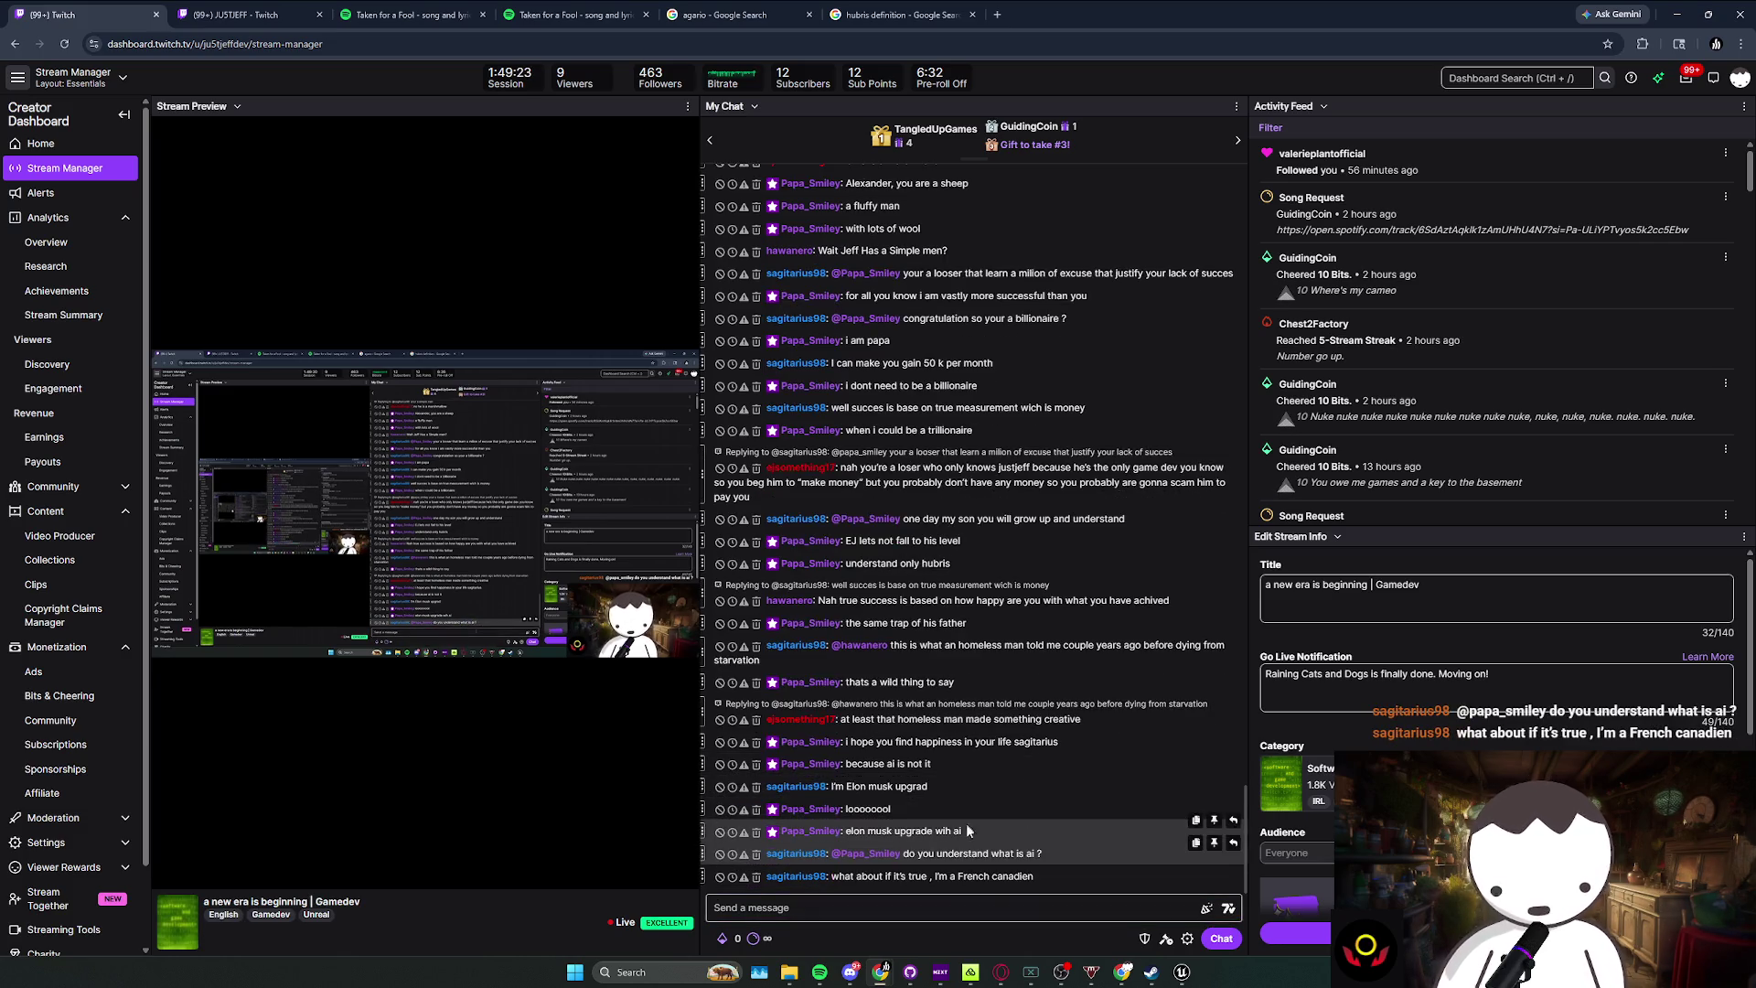
double_click(983, 876)
click(986, 912)
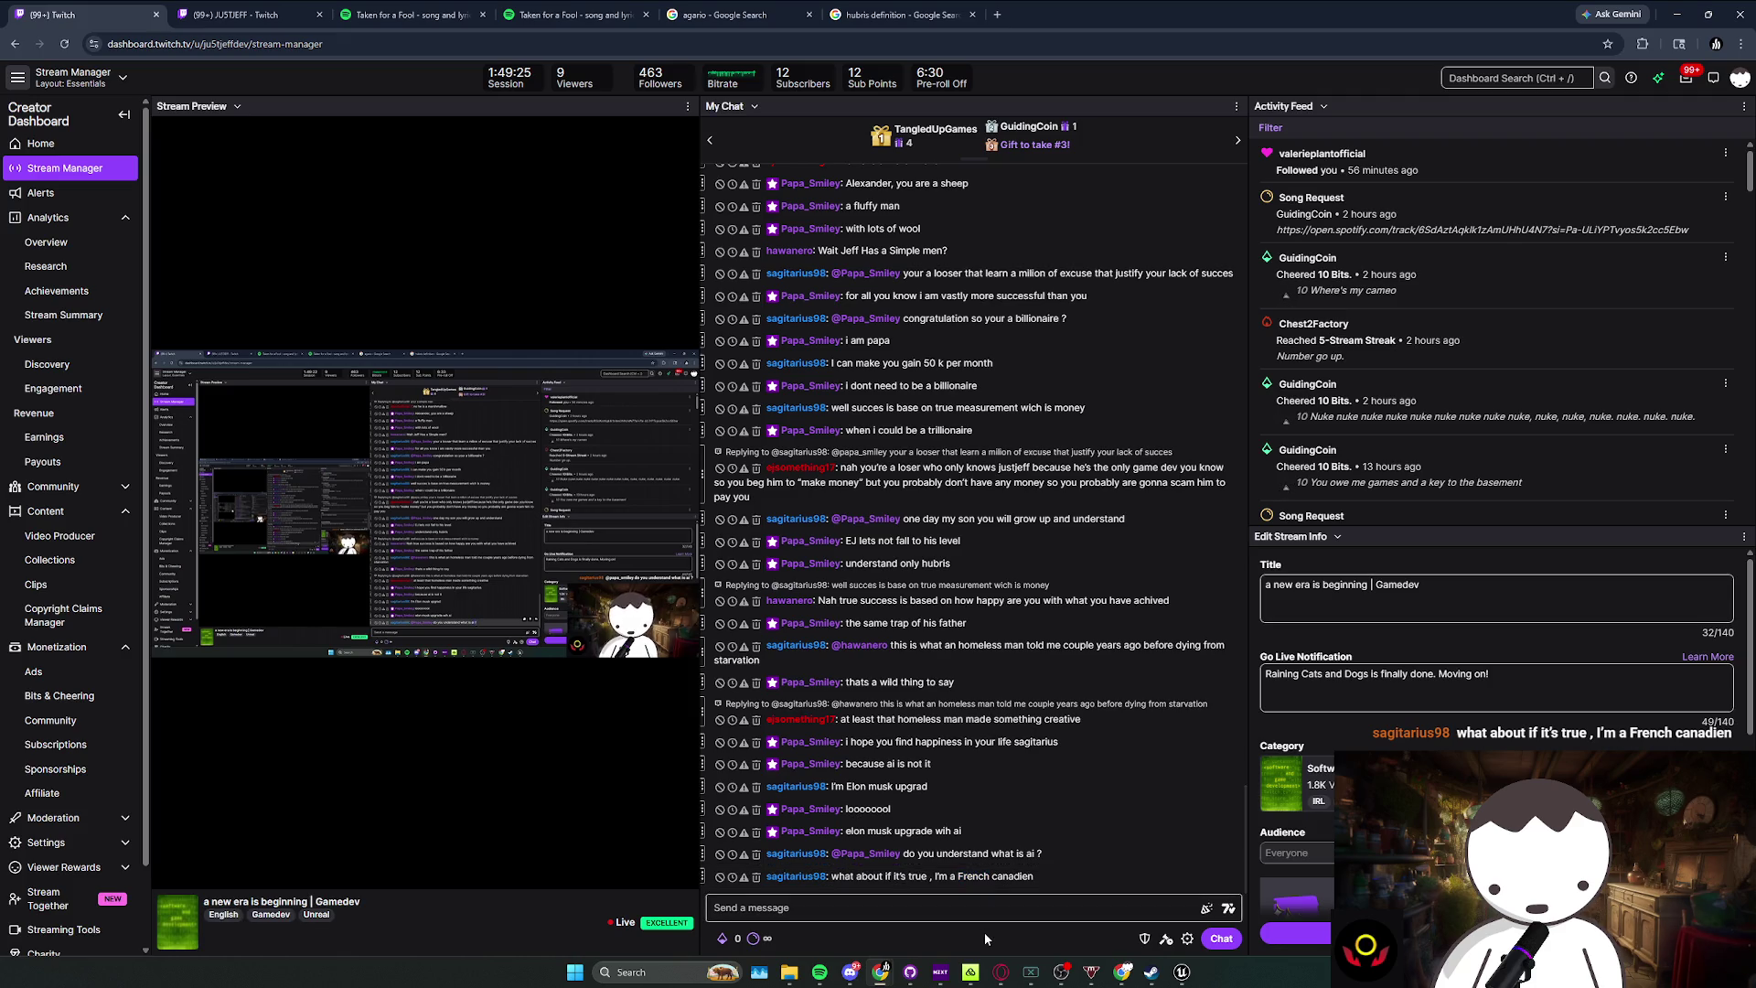
key(alt+Tab)
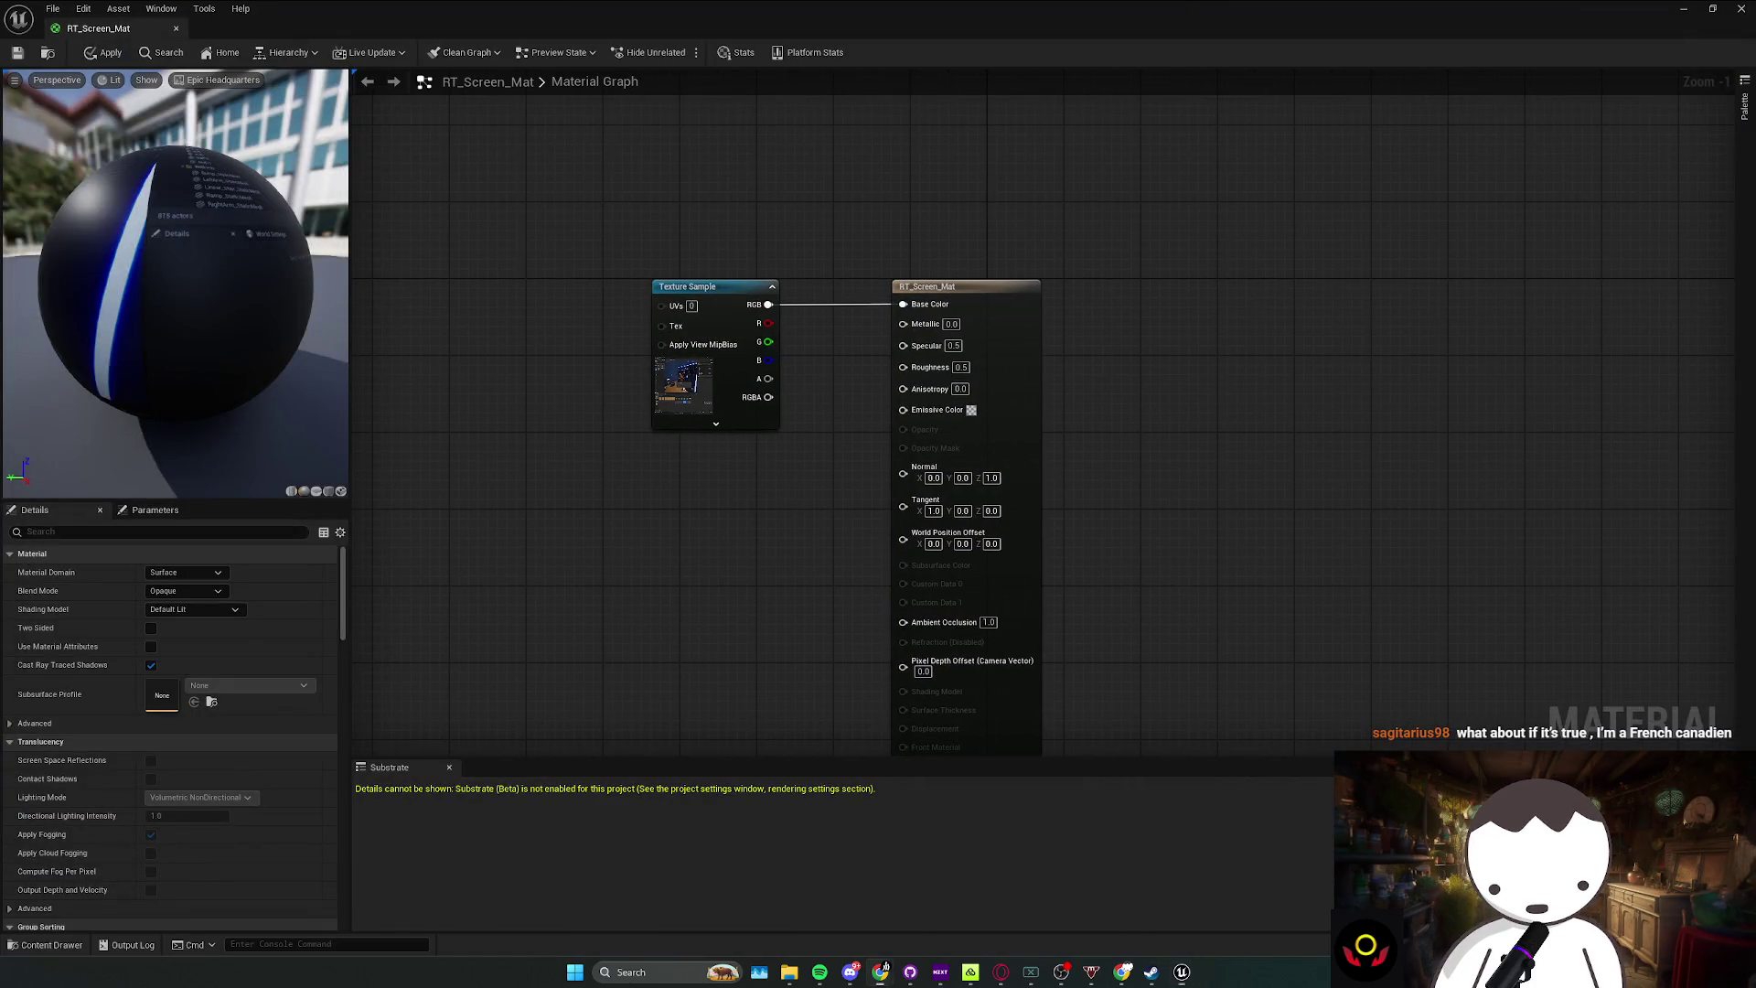
drag(608, 596, 626, 589)
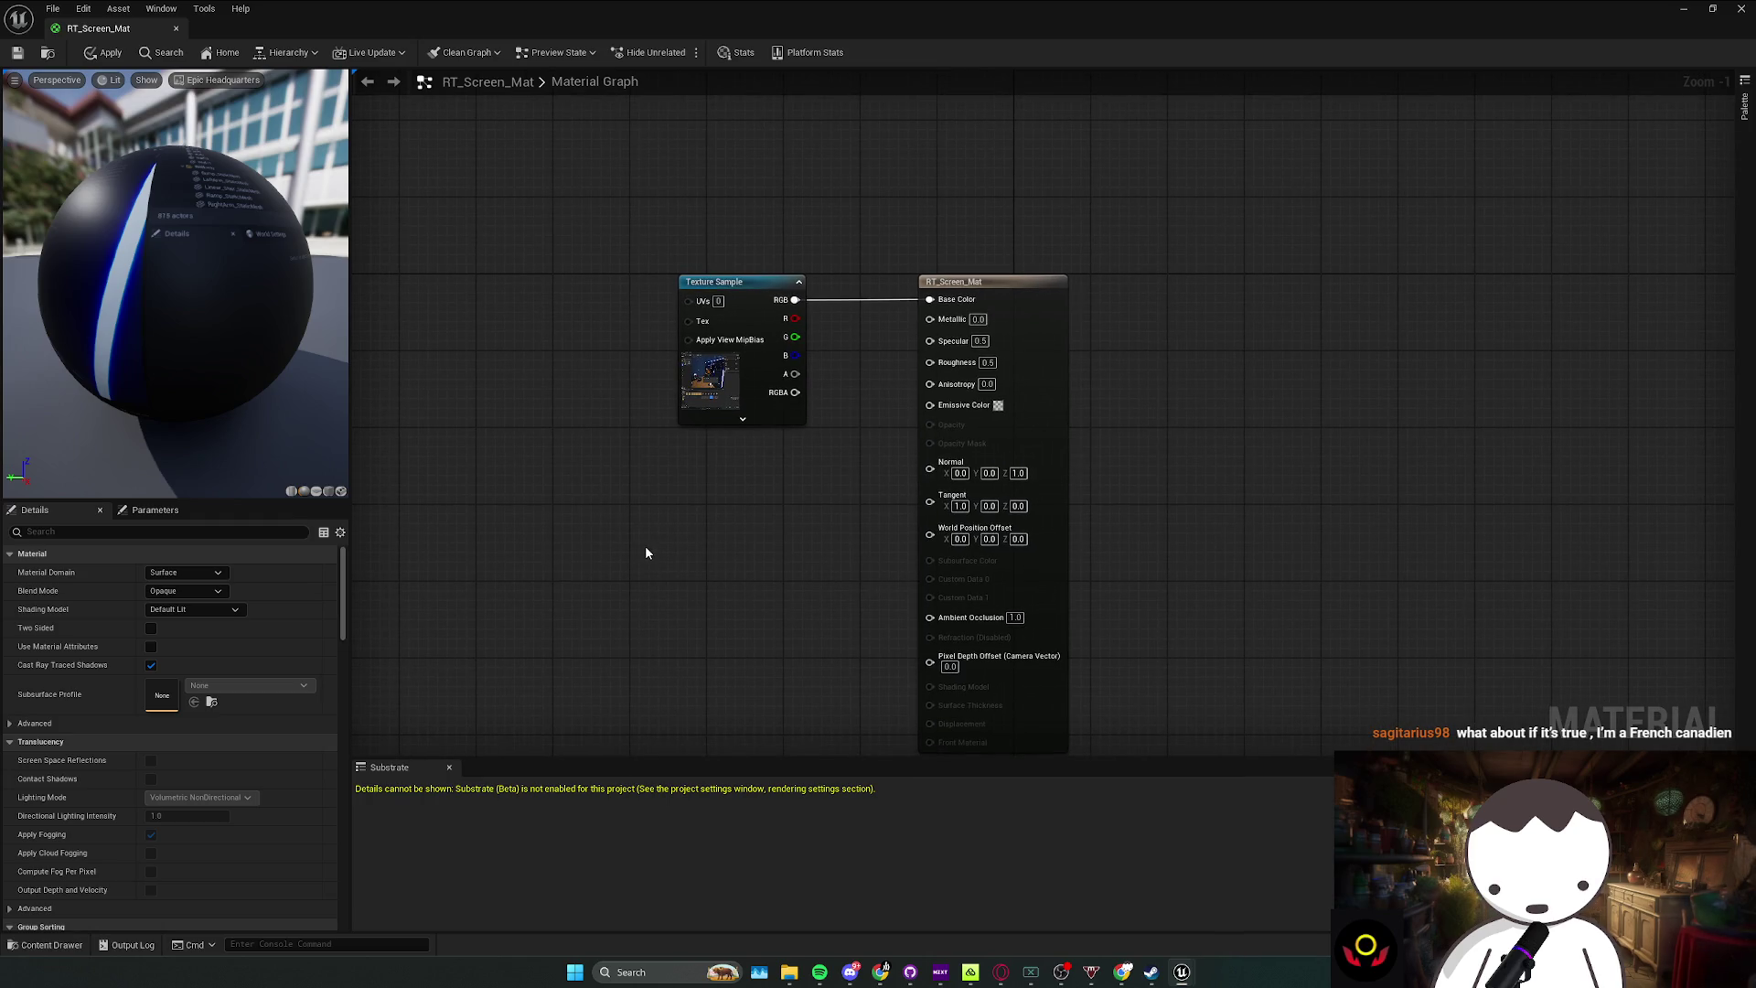
drag(756, 523, 672, 265)
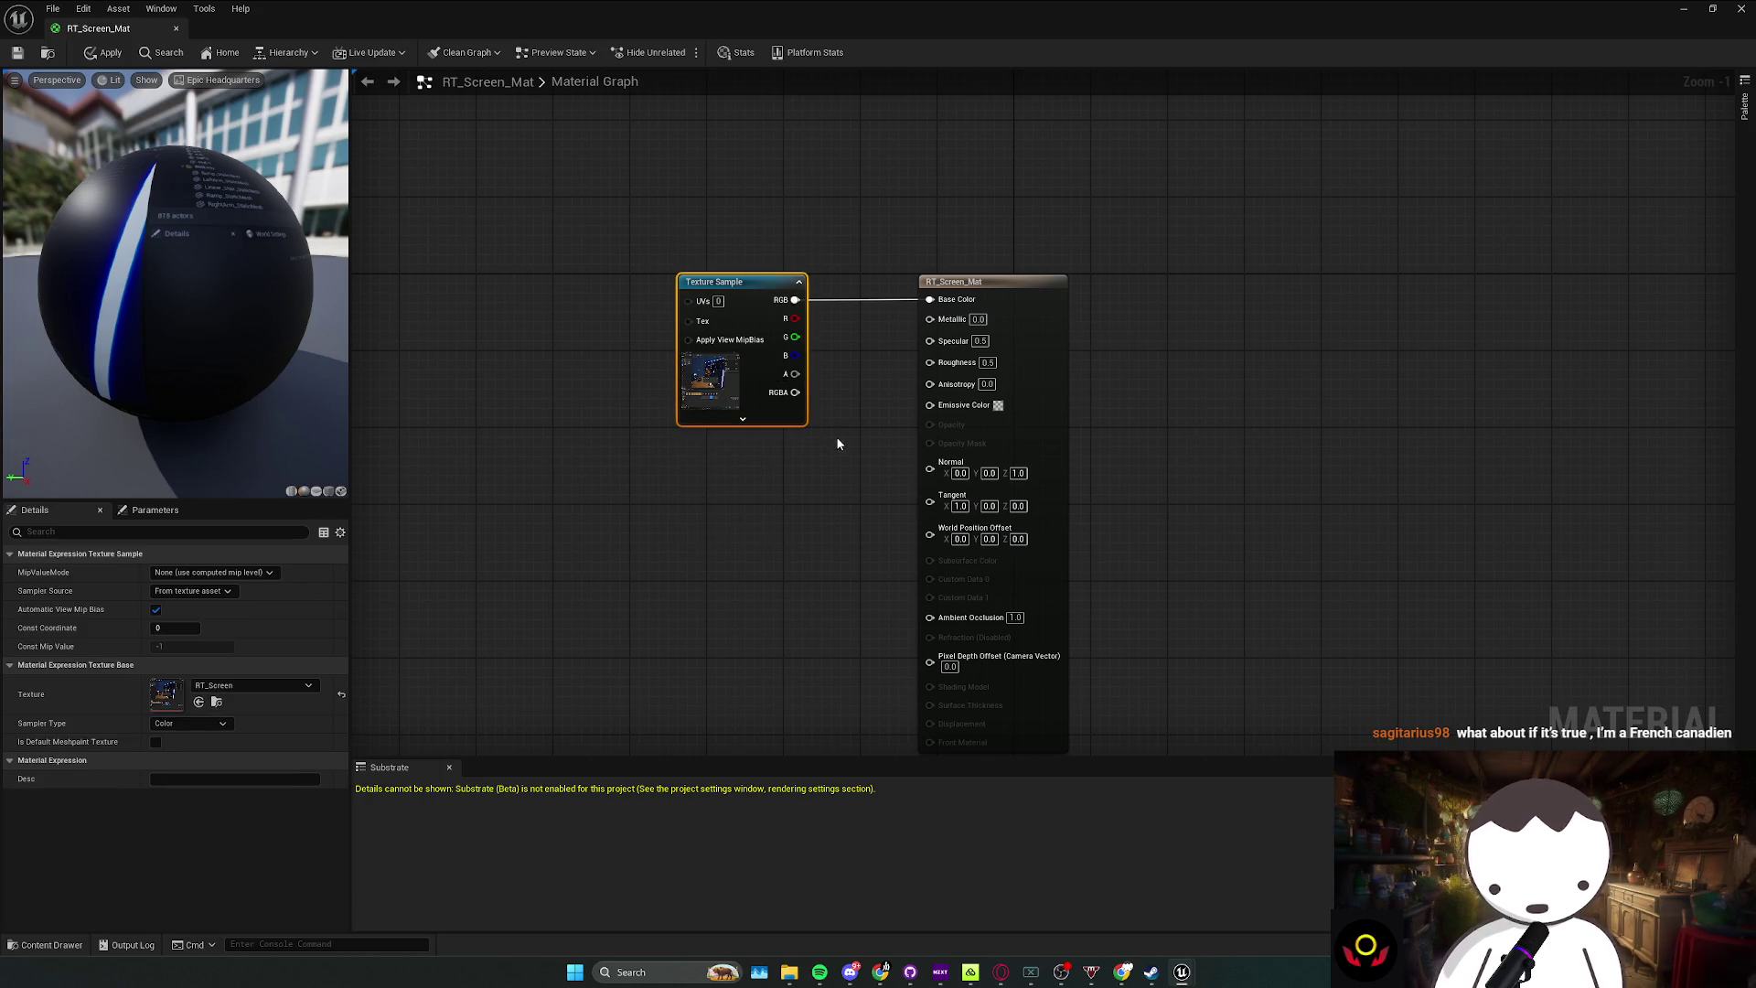
click(690, 509)
drag(705, 486, 803, 364)
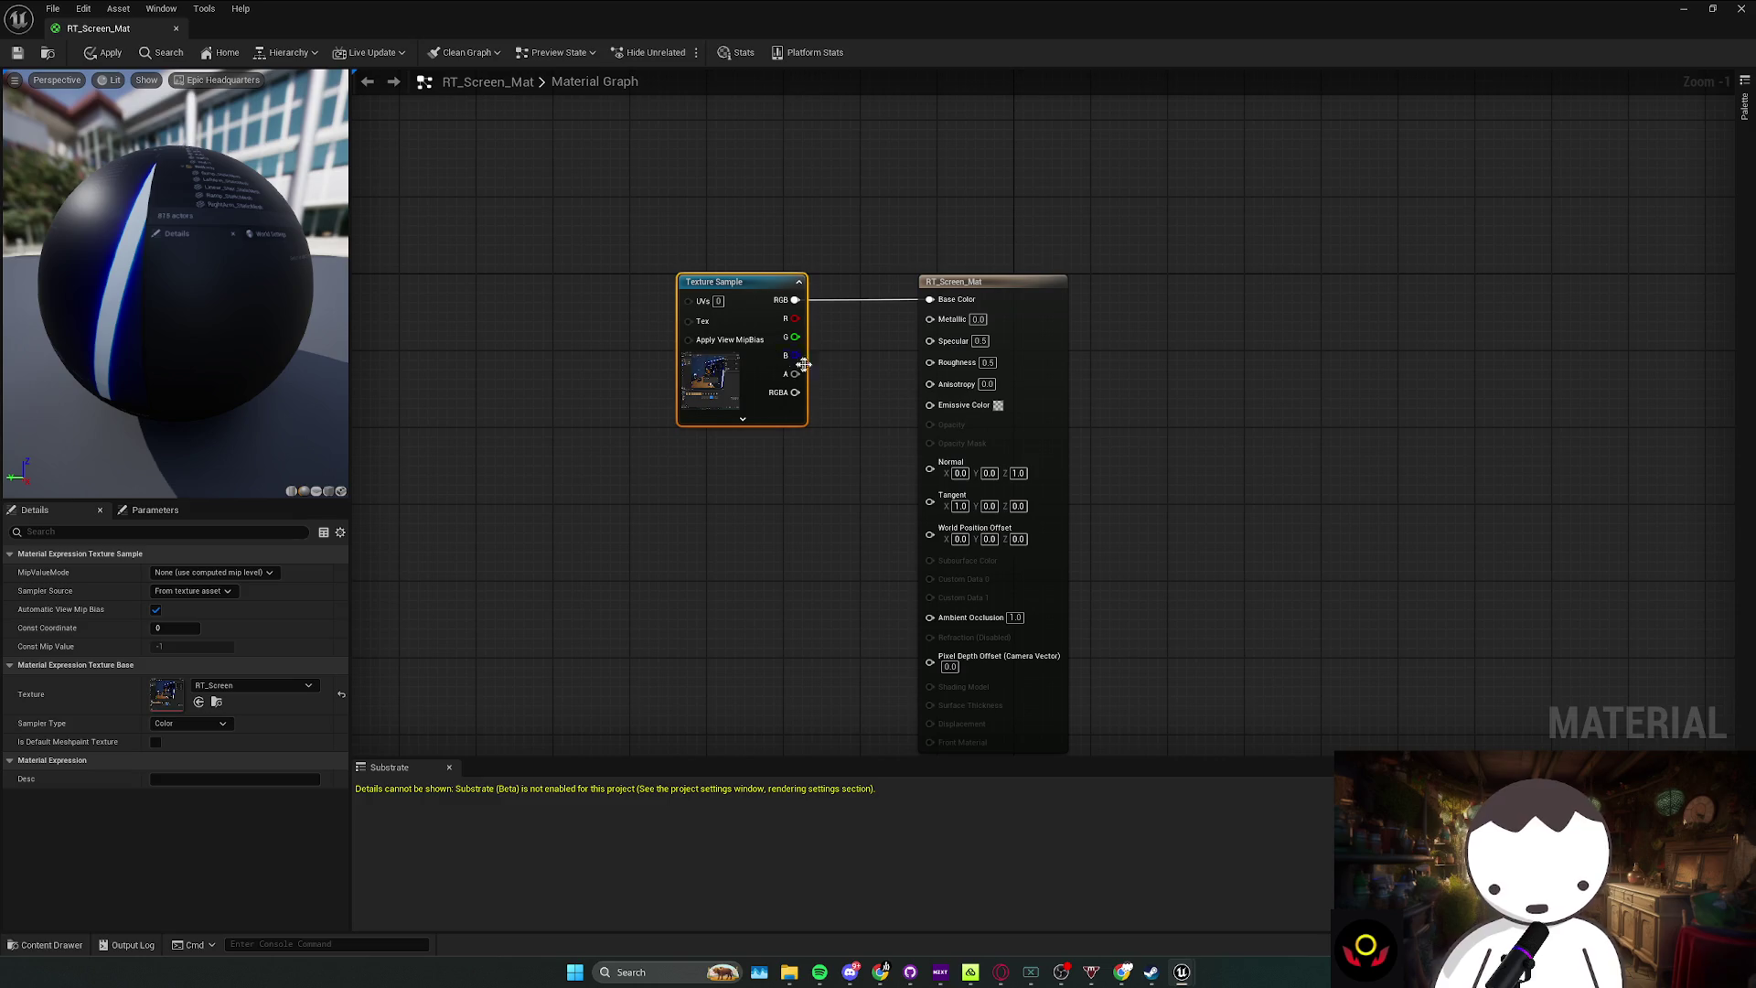
click(743, 482)
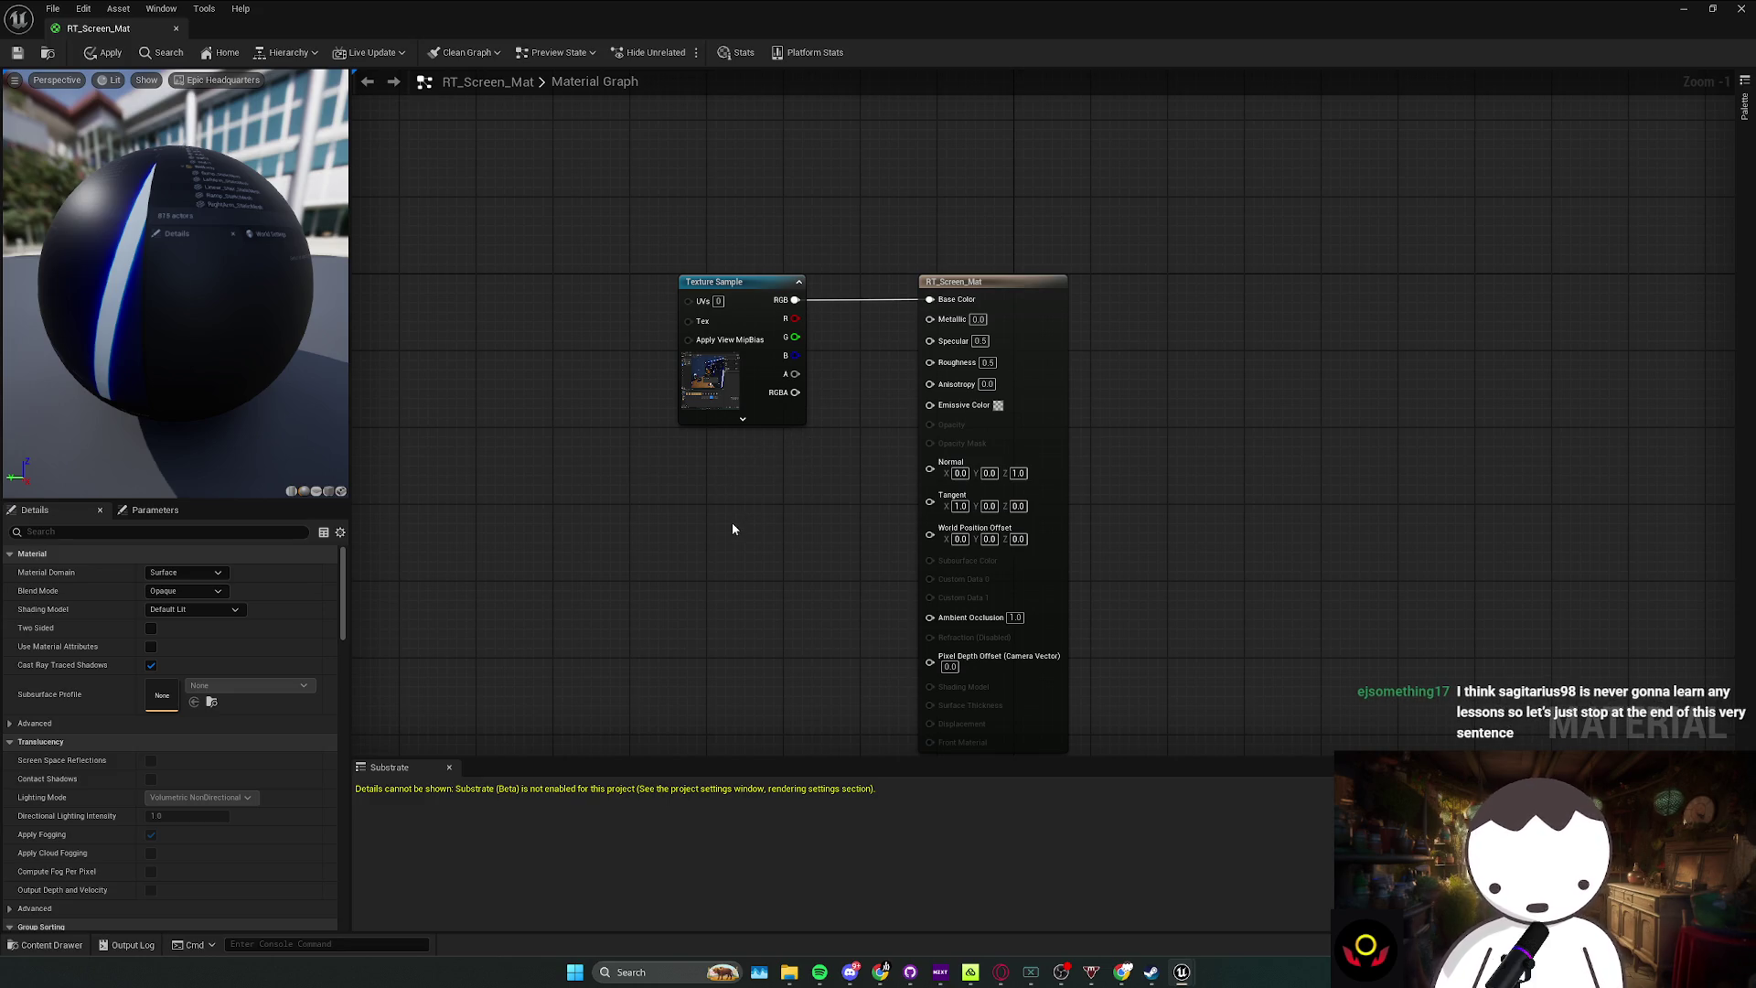
scroll(732, 529, up, 1)
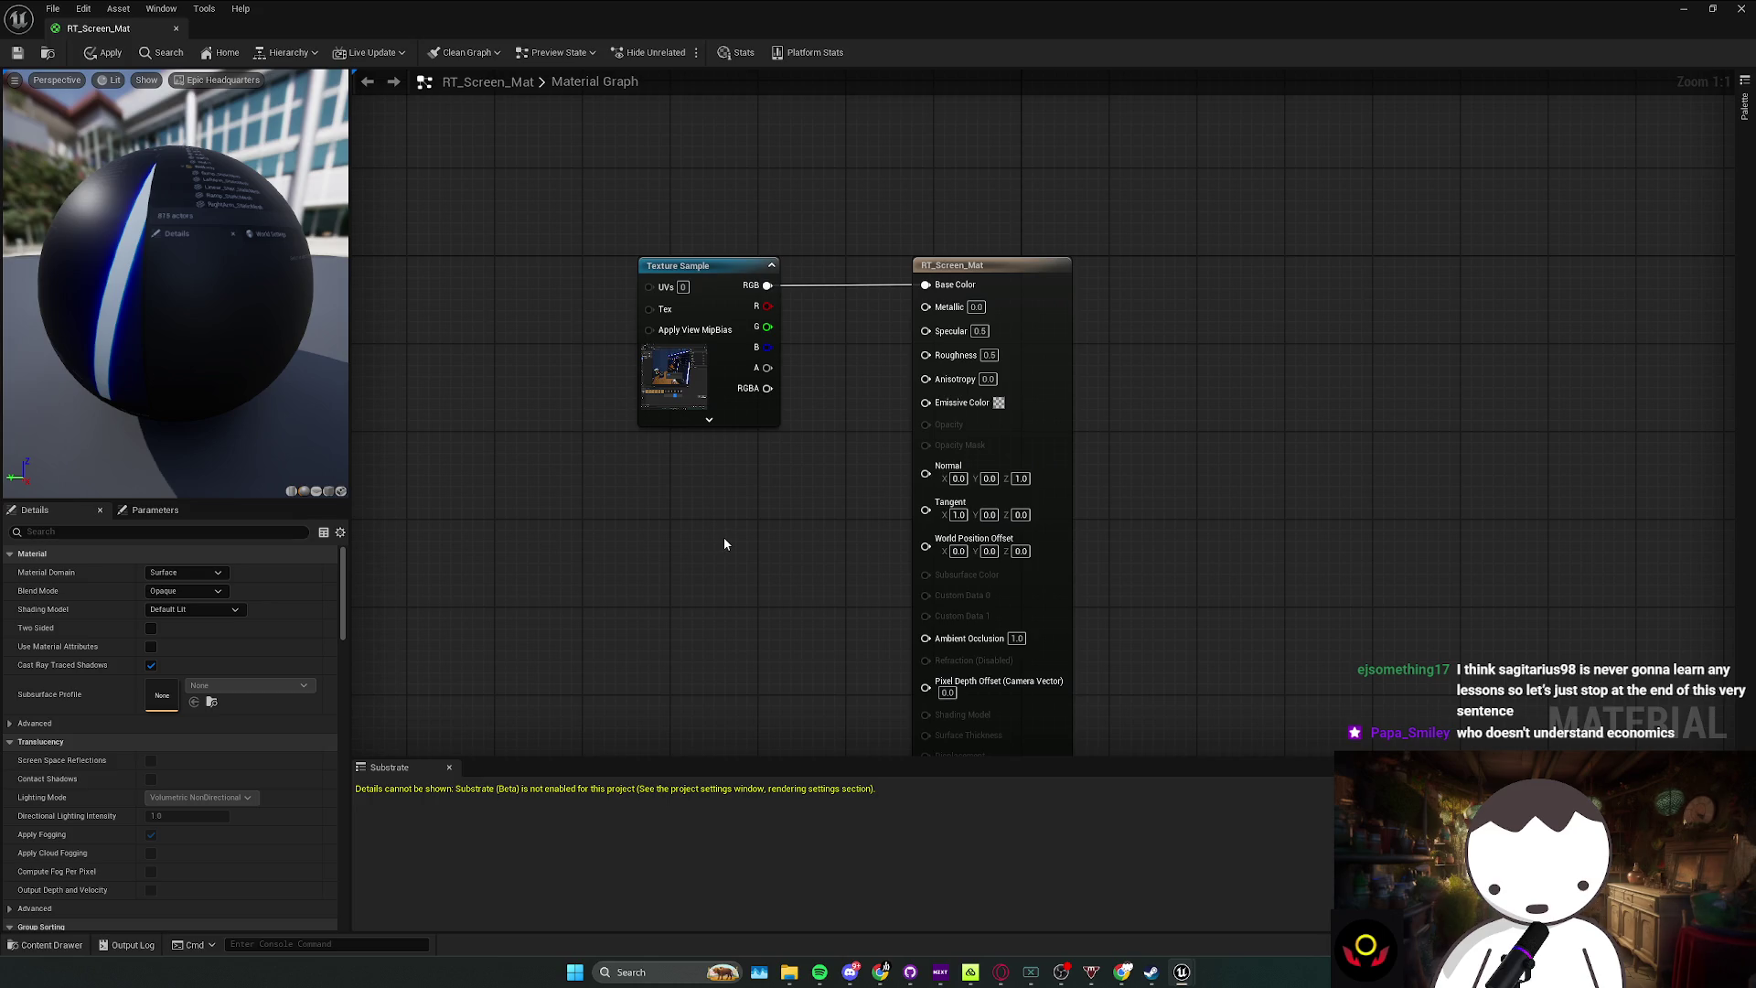
drag(792, 529, 766, 562)
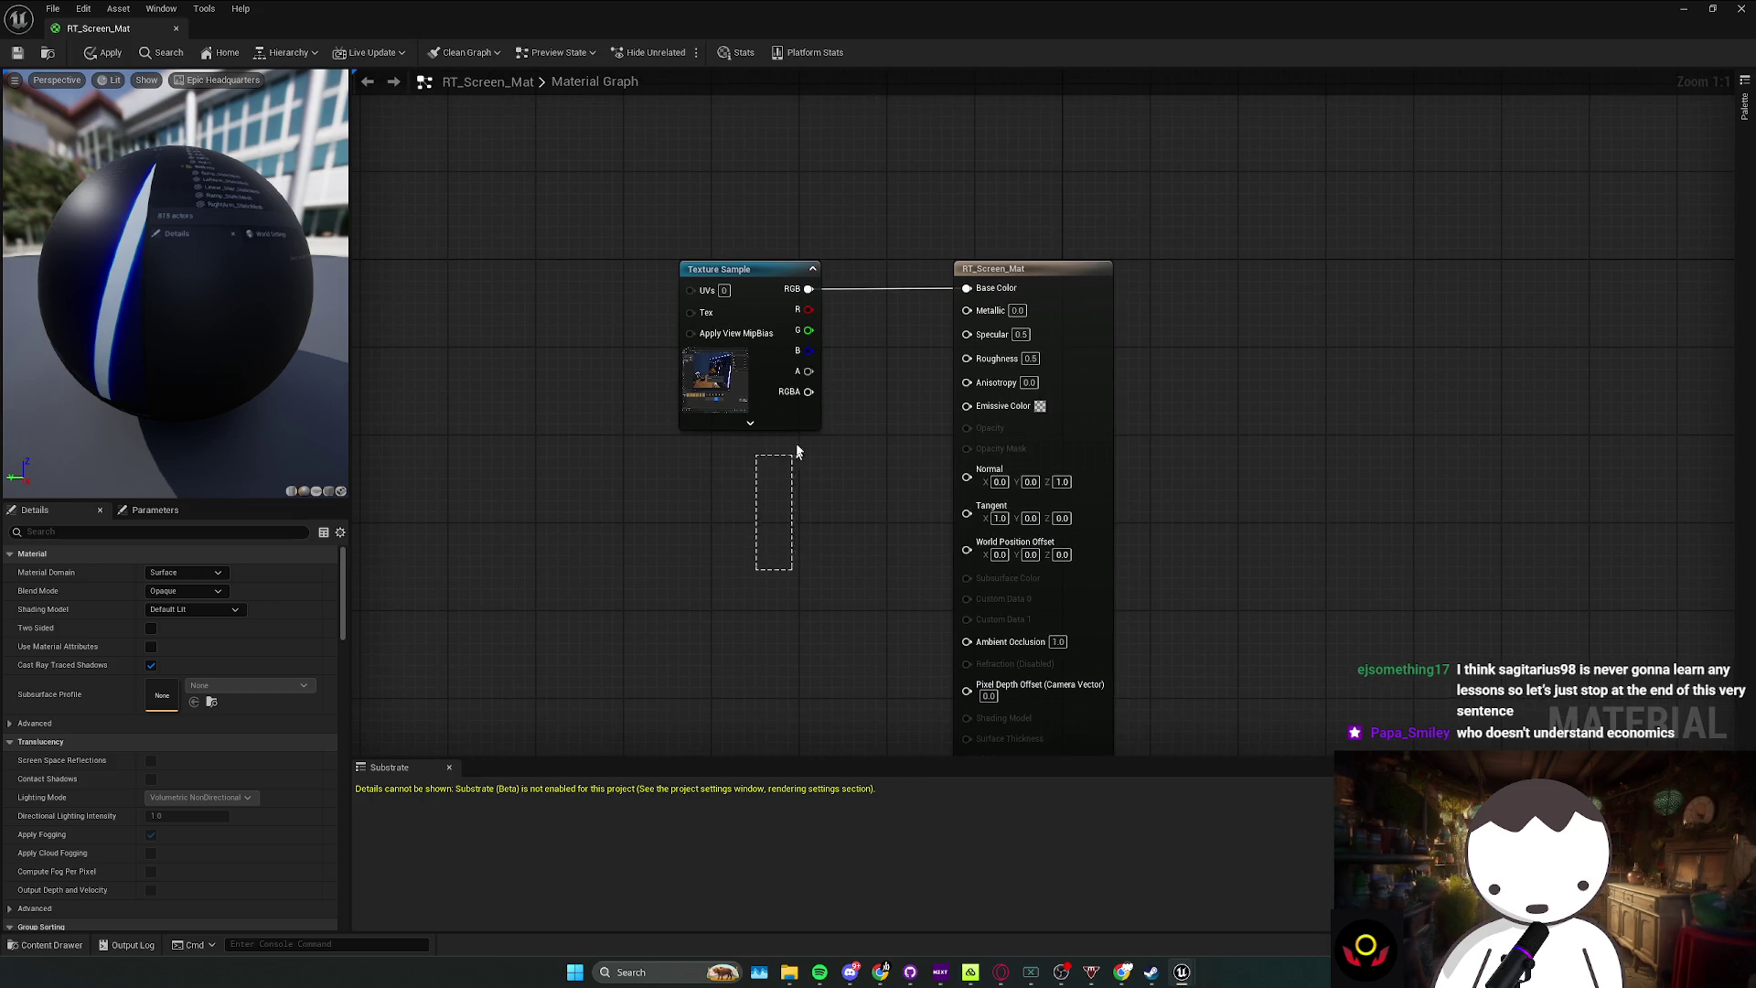
mouse_move(797, 451)
mouse_down()
mouse_move(836, 442)
mouse_move(748, 490)
mouse_move(802, 526)
mouse_up()
drag(817, 517, 637, 289)
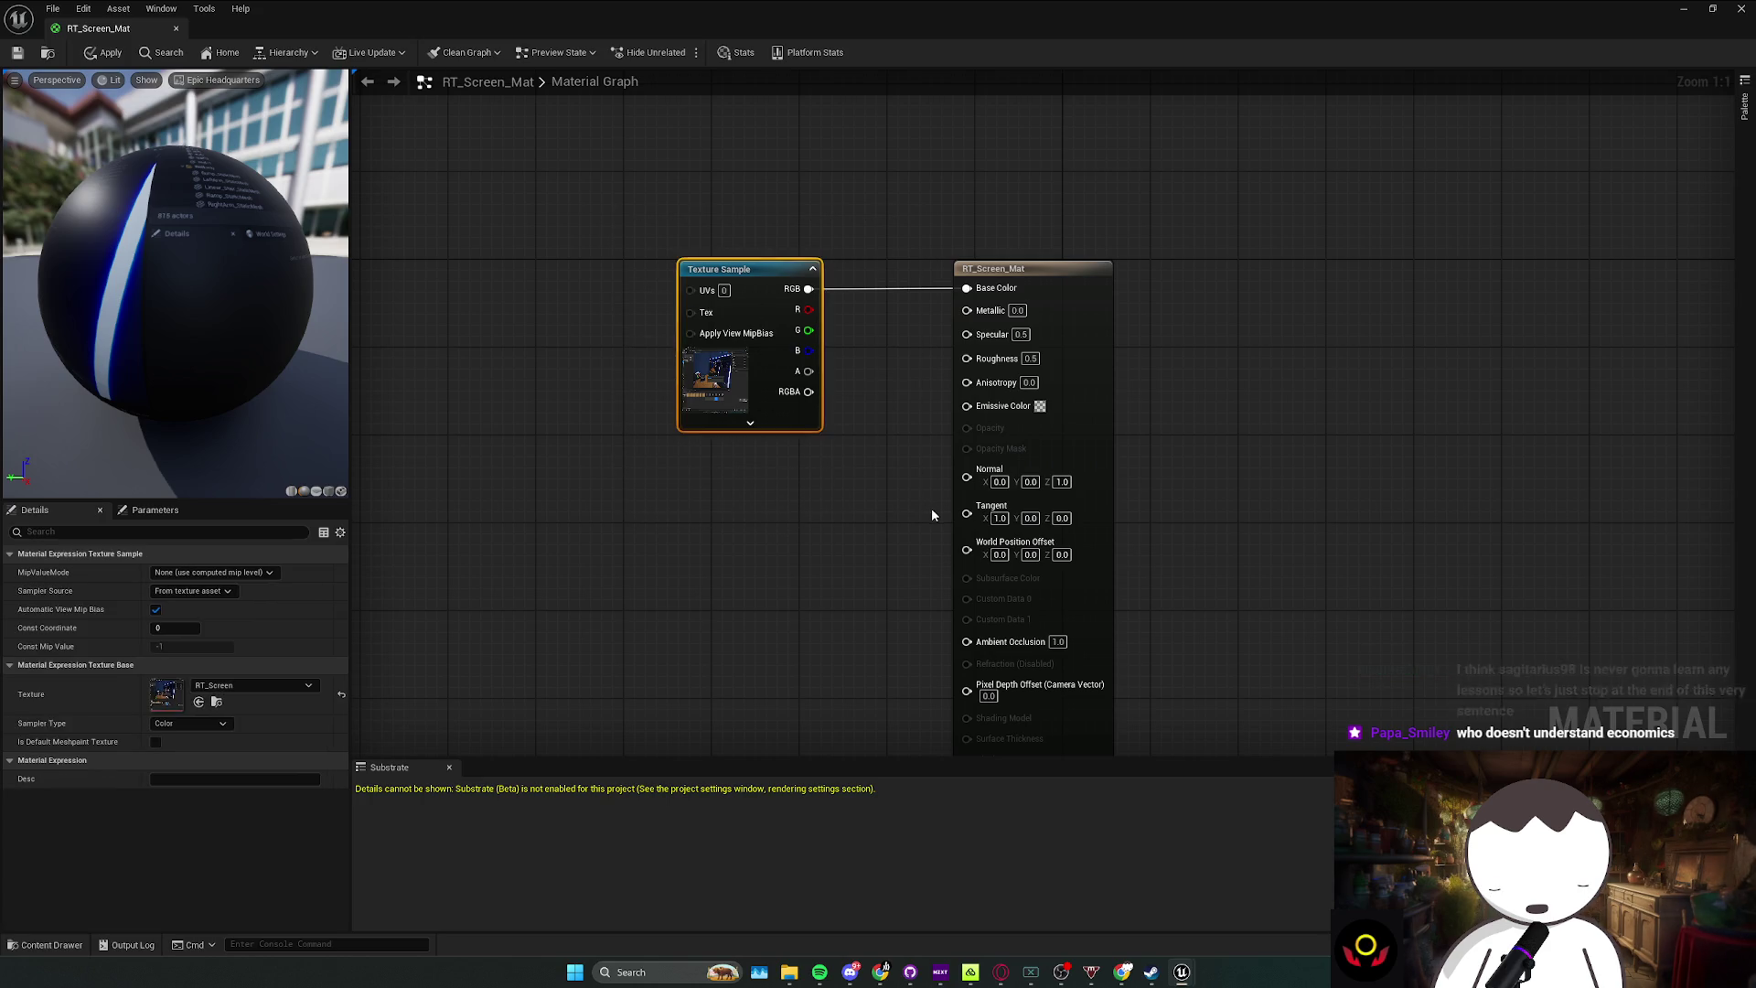
mouse_move(933, 508)
mouse_down()
mouse_move(1284, 409)
mouse_move(624, 403)
mouse_move(1262, 278)
mouse_move(714, 462)
mouse_move(1163, 323)
mouse_up()
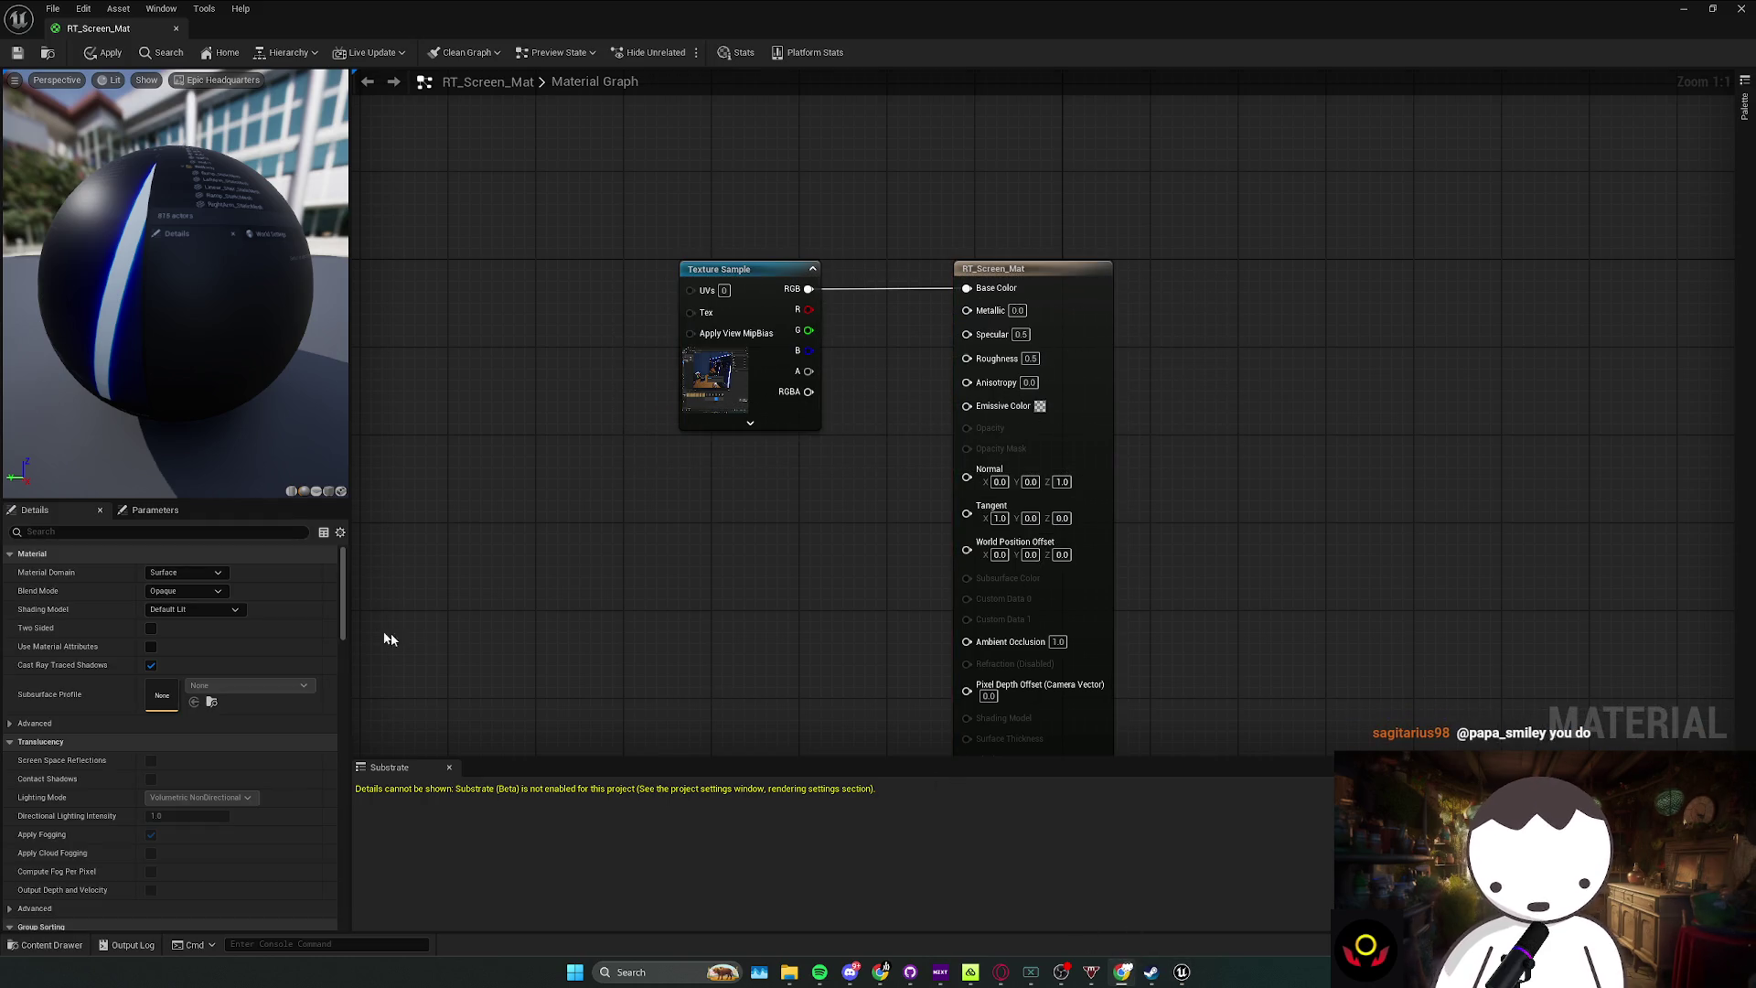
key(alt+Tab)
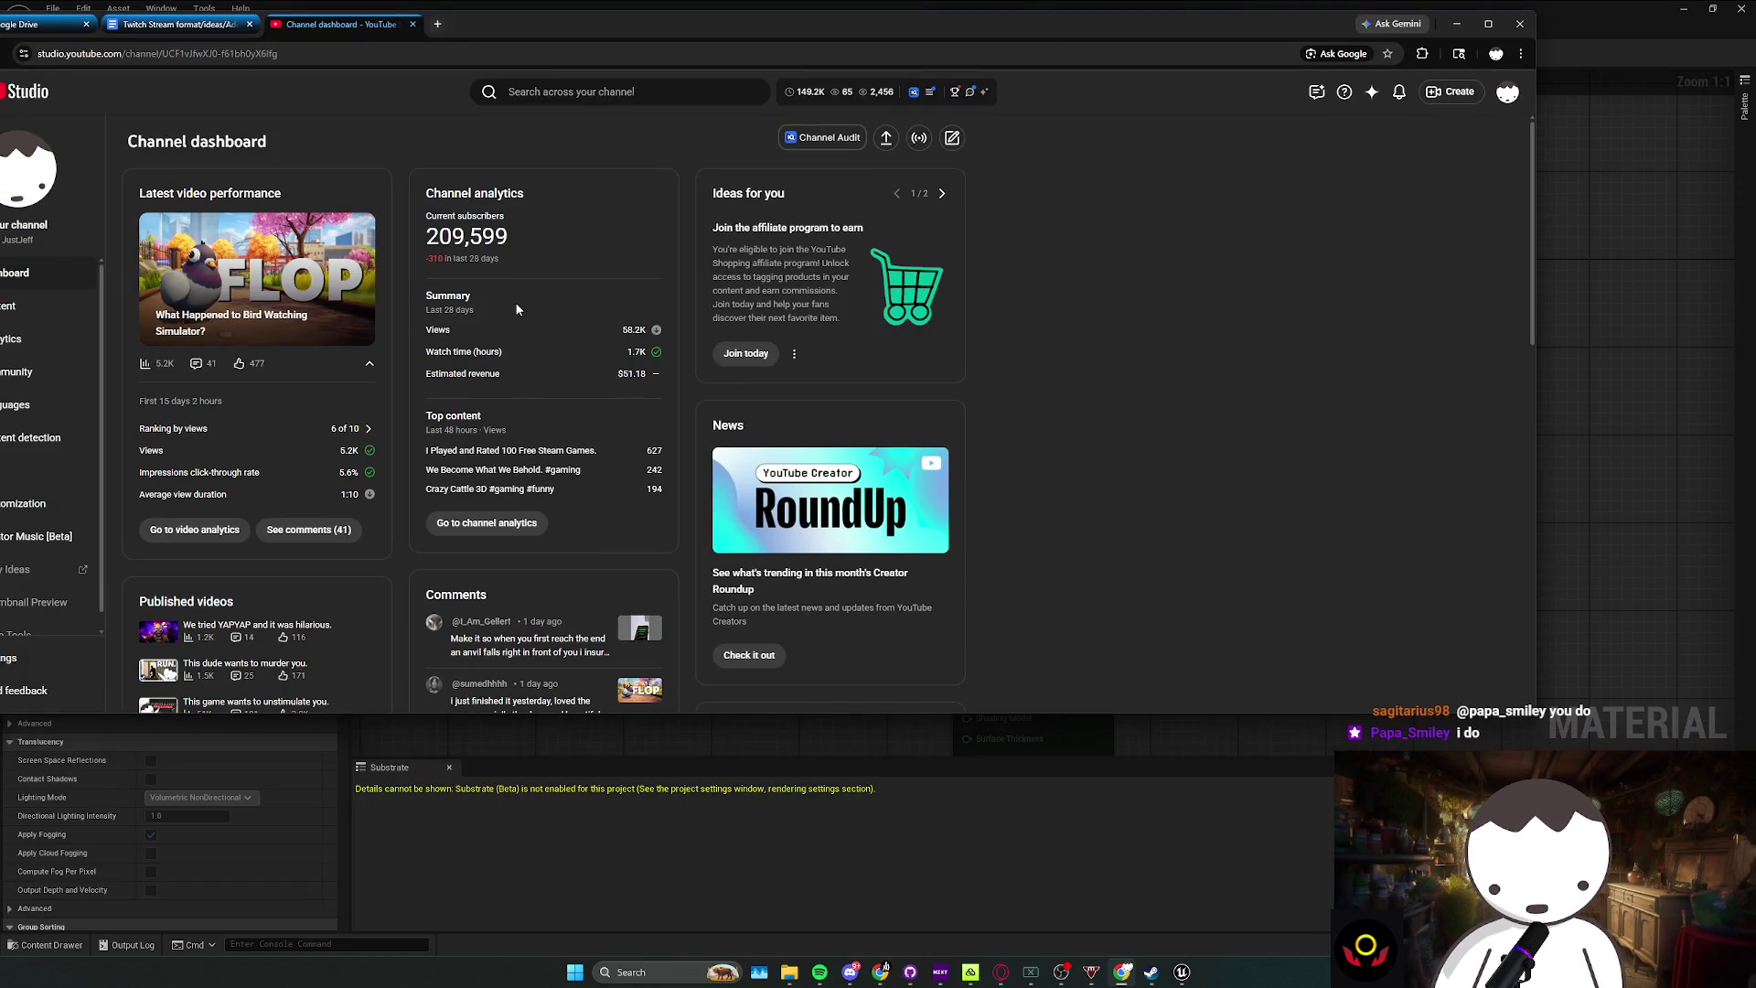
scroll(521, 309, down, 3)
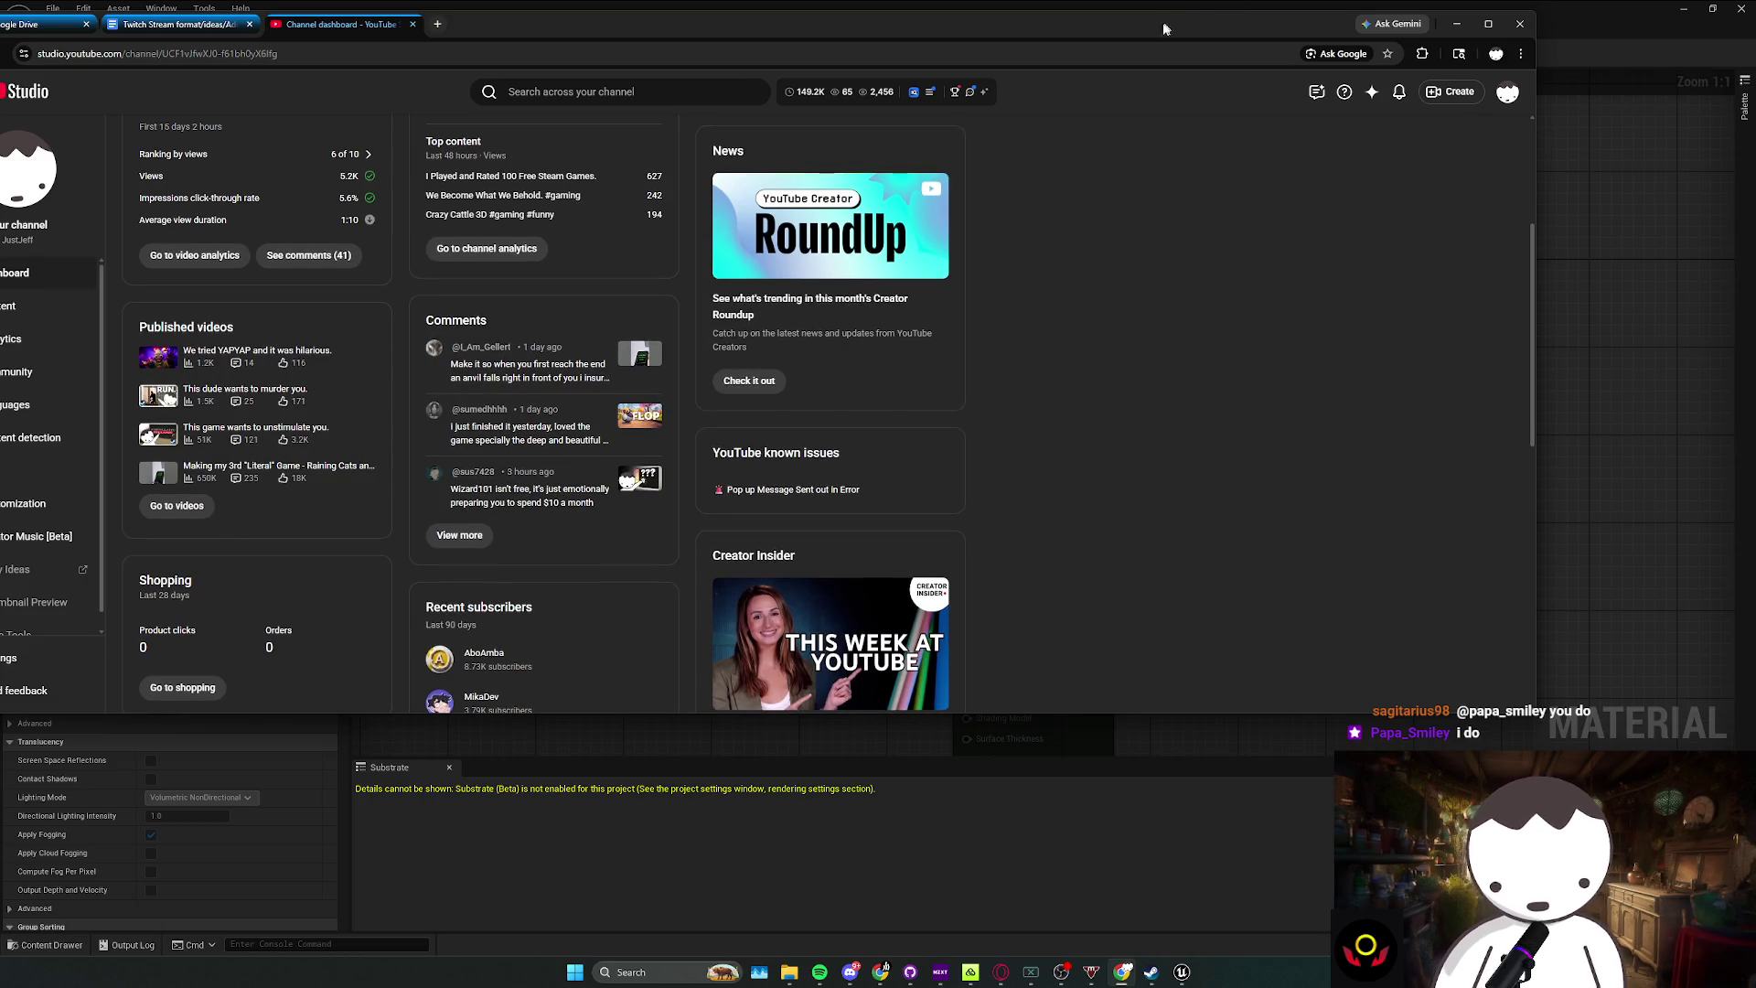
key(alt+Tab)
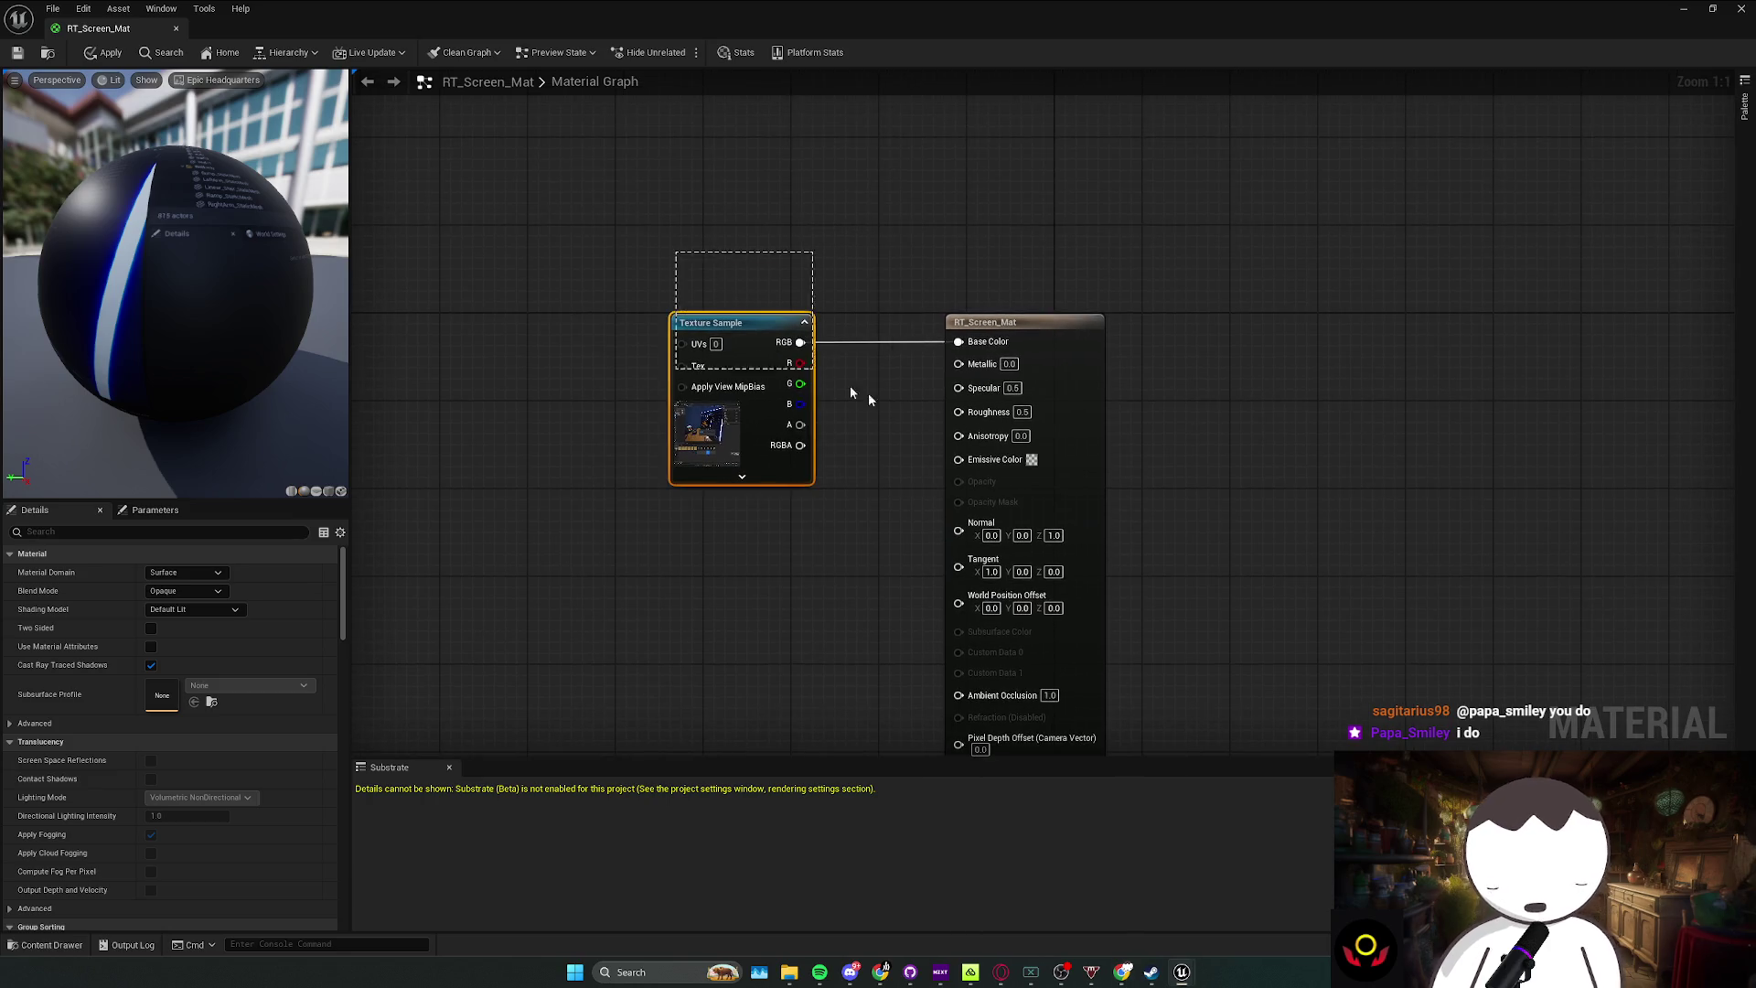
Step: Tidy the RT_Screen_Mat graph view, then minimize the material editor to reveal TheNeighborhood level
drag(869, 393, 1117, 436)
drag(639, 559, 1166, 271)
click(1112, 299)
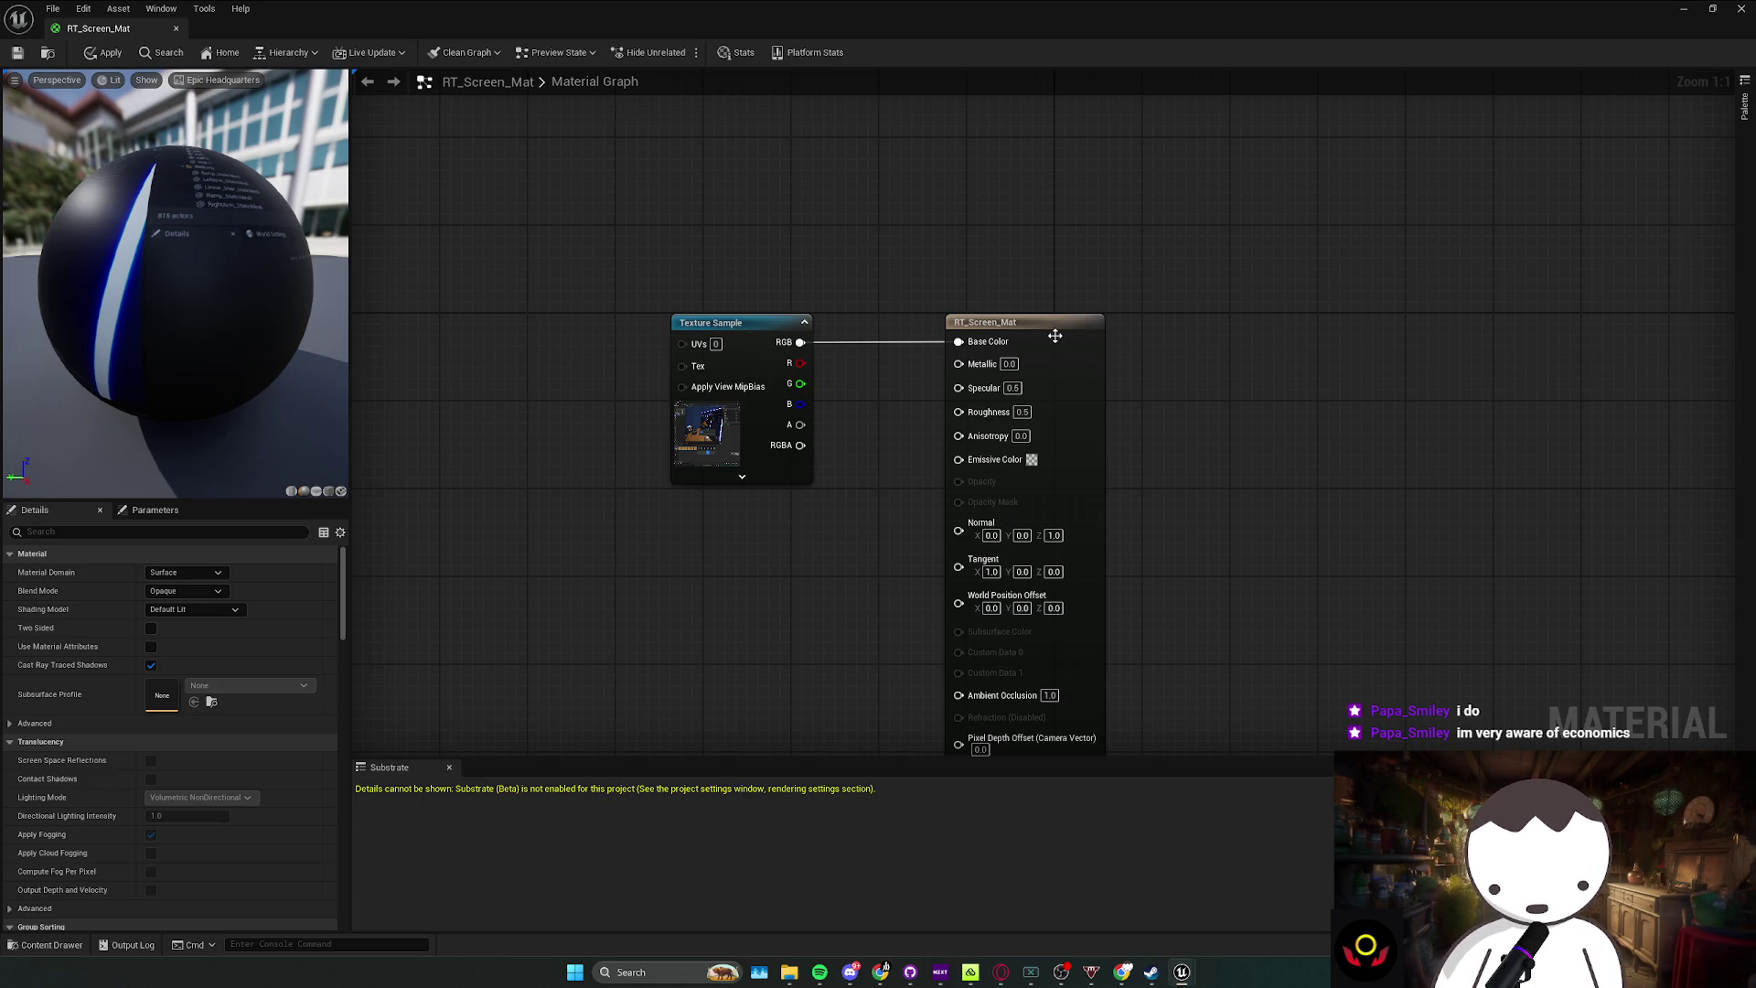
click(1678, 12)
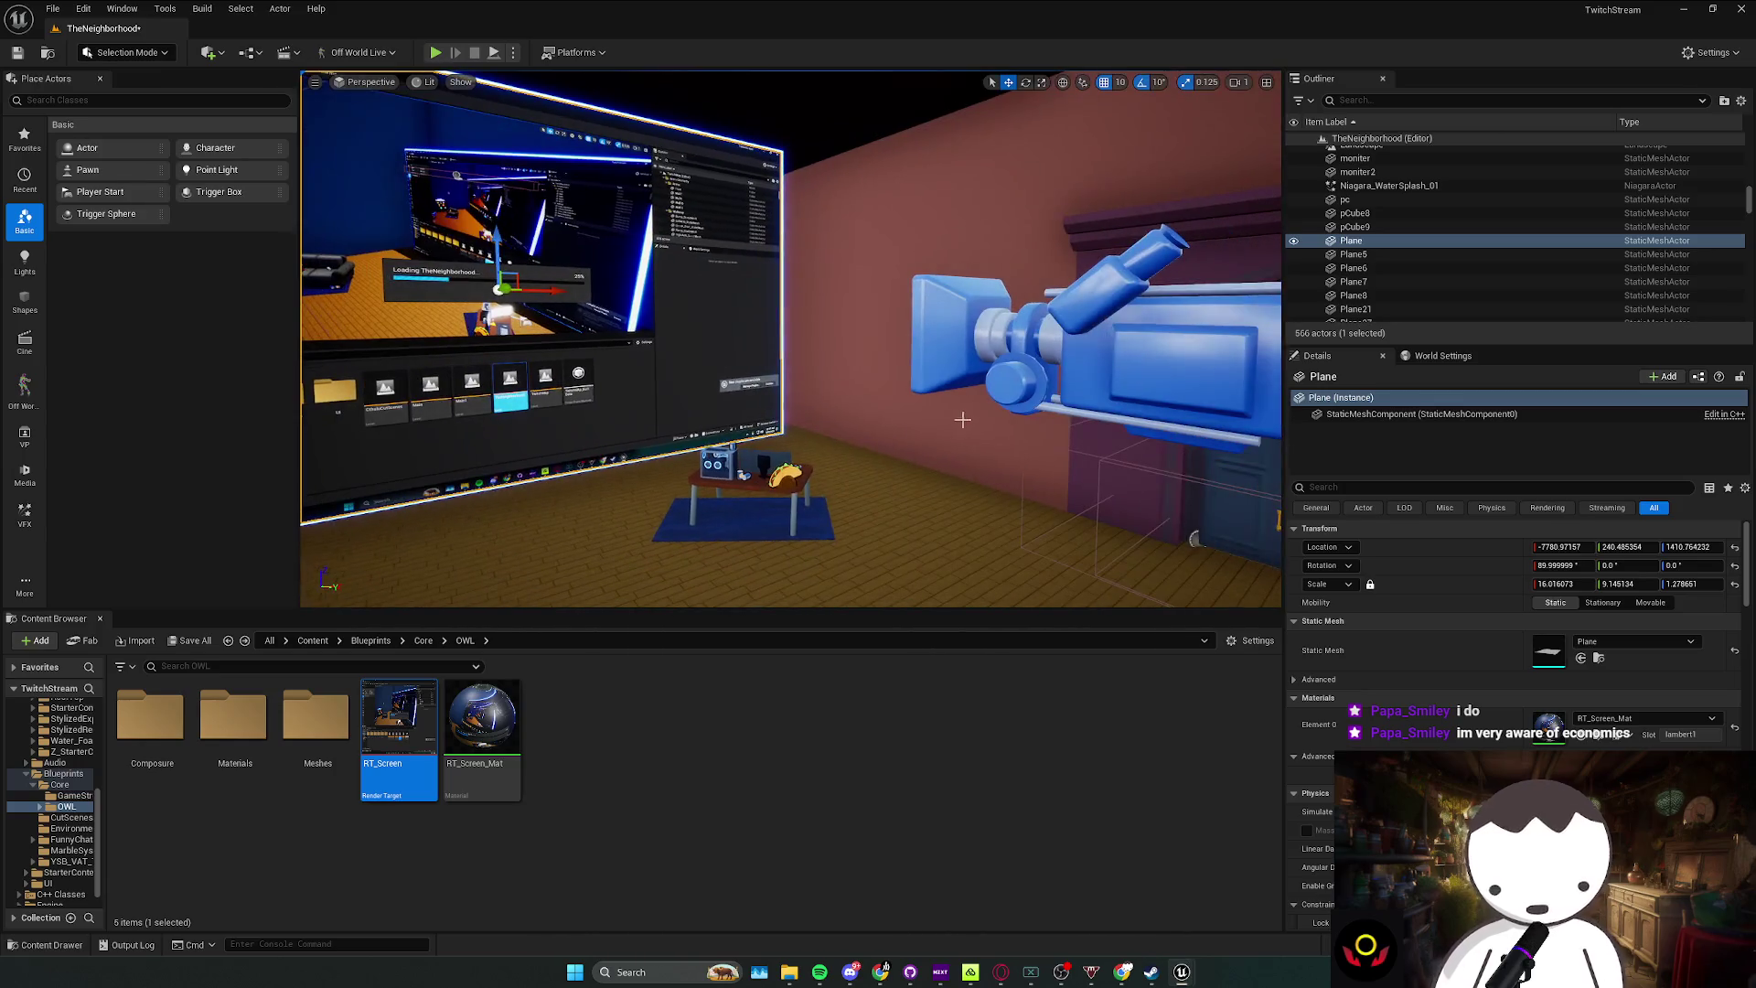
Step: Fly the camera through the hallway out to the fountain plaza, then bring up Twitch's Stream Manager
scroll(790, 338, up, 1)
key(w)
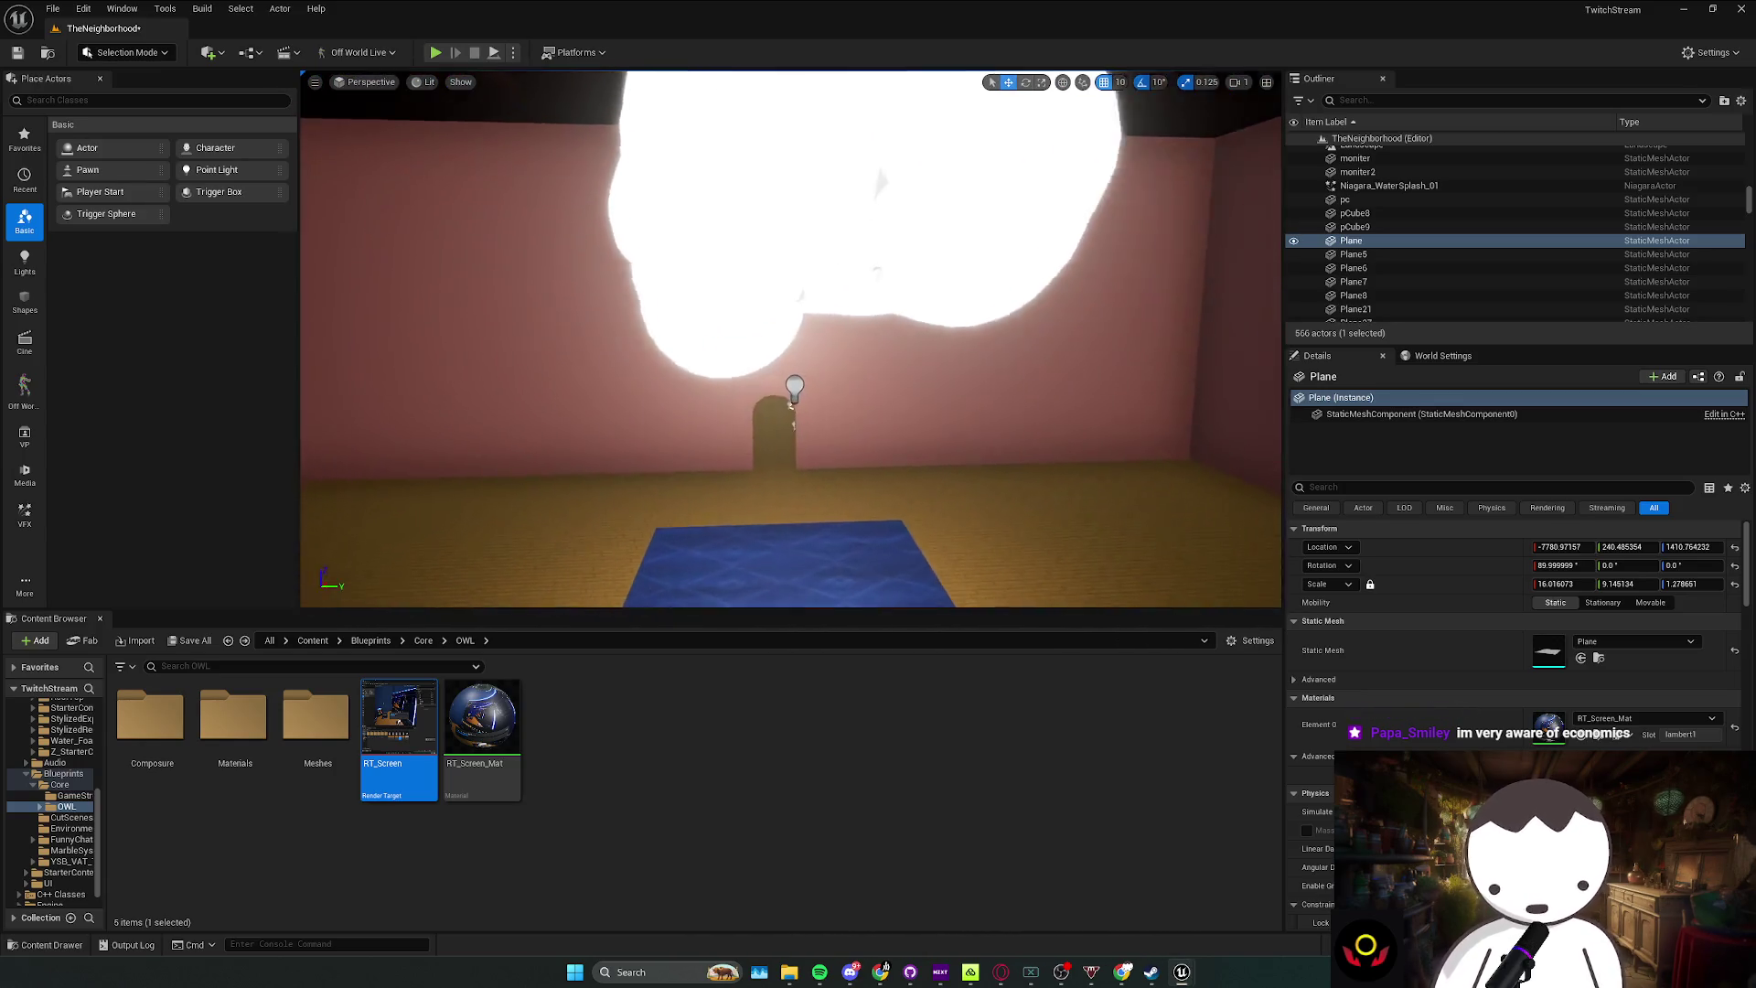
key(w)
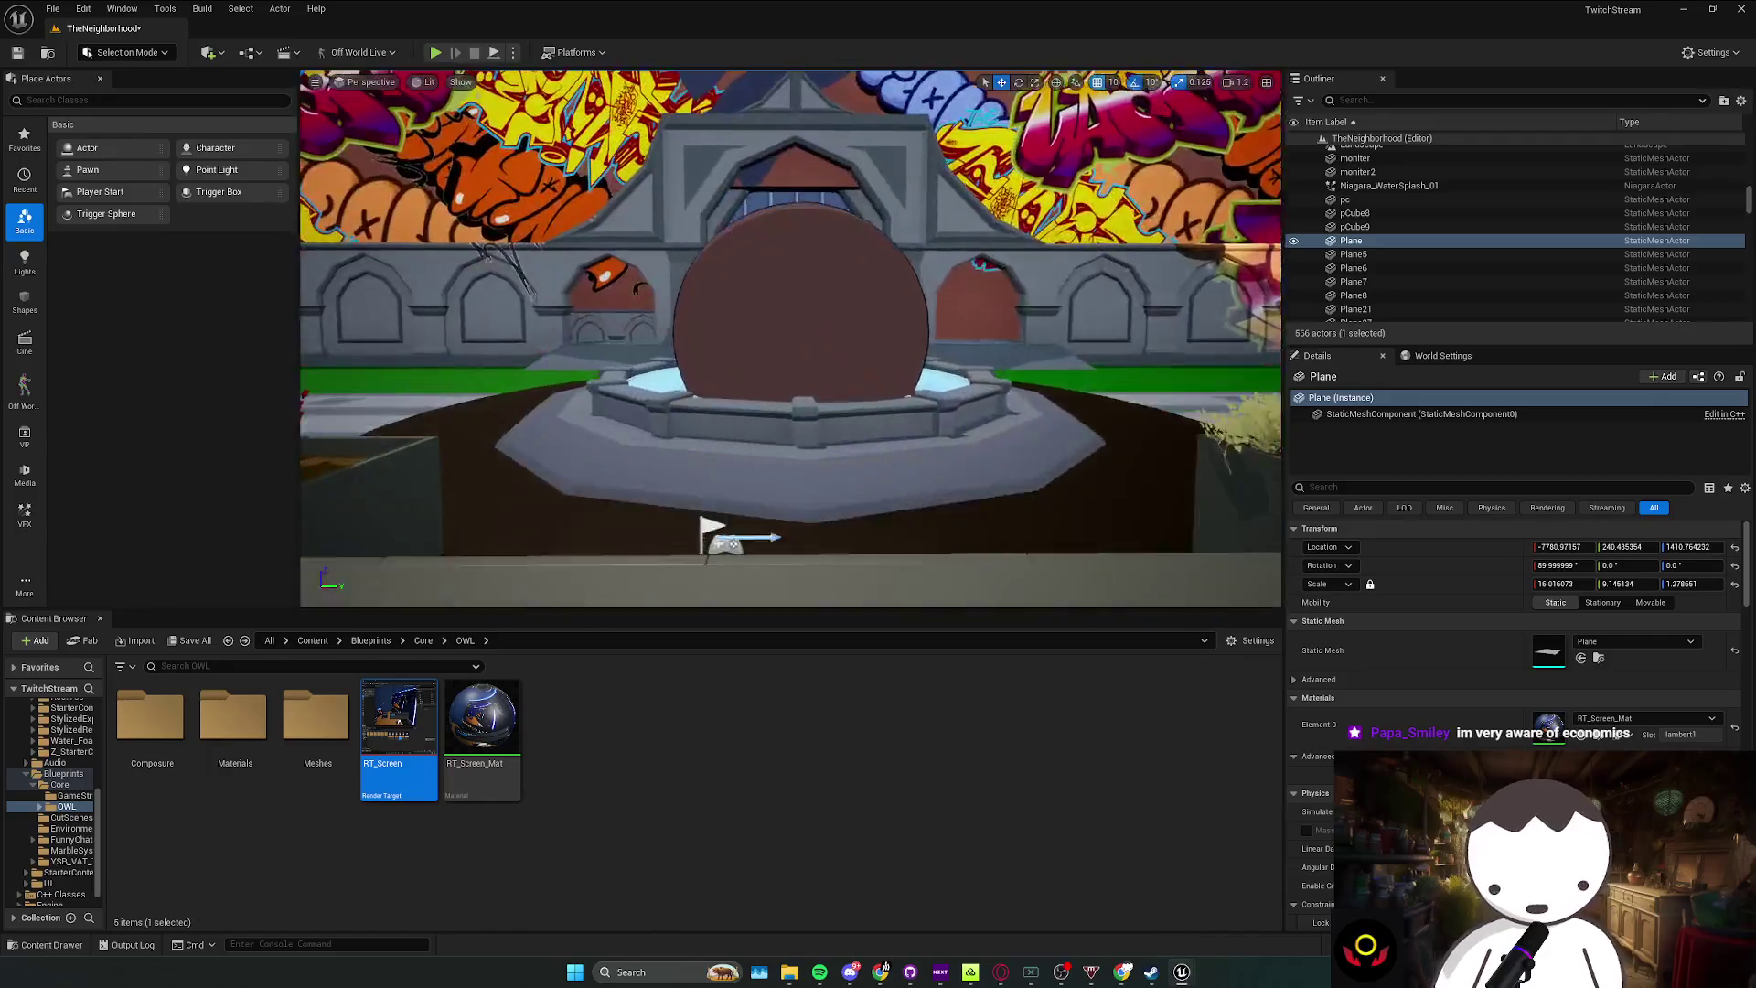
scroll(994, 438, down, 1)
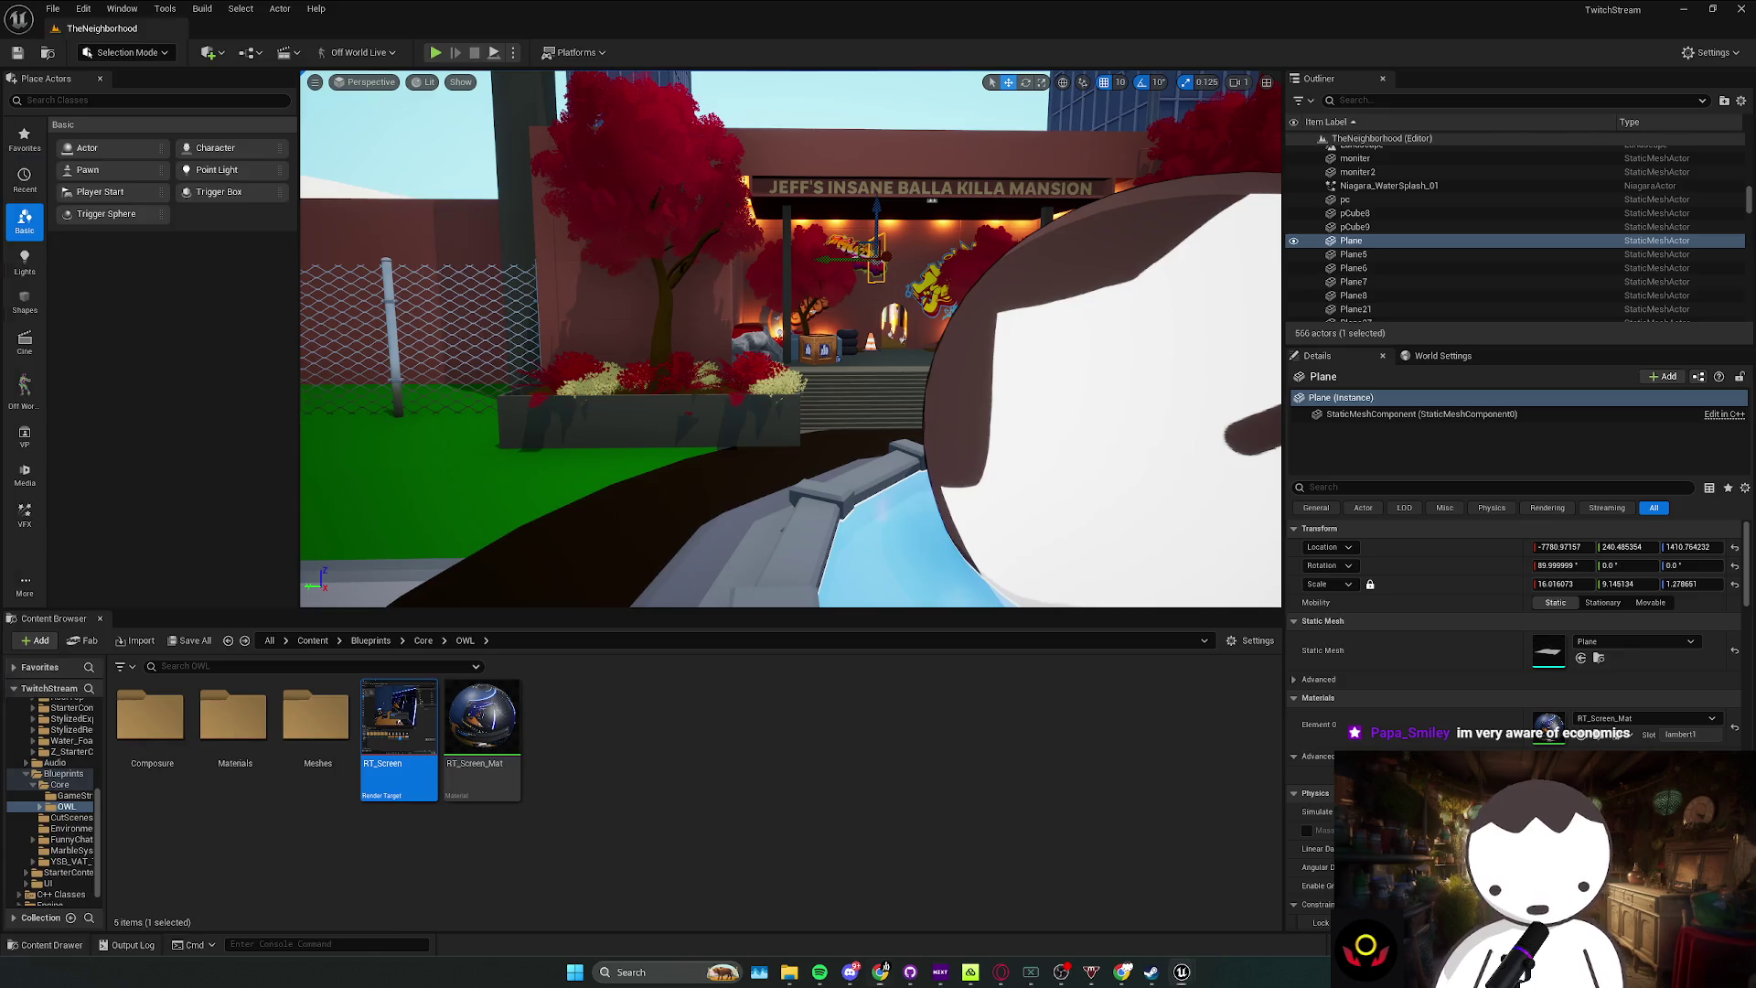
key(alt+Tab)
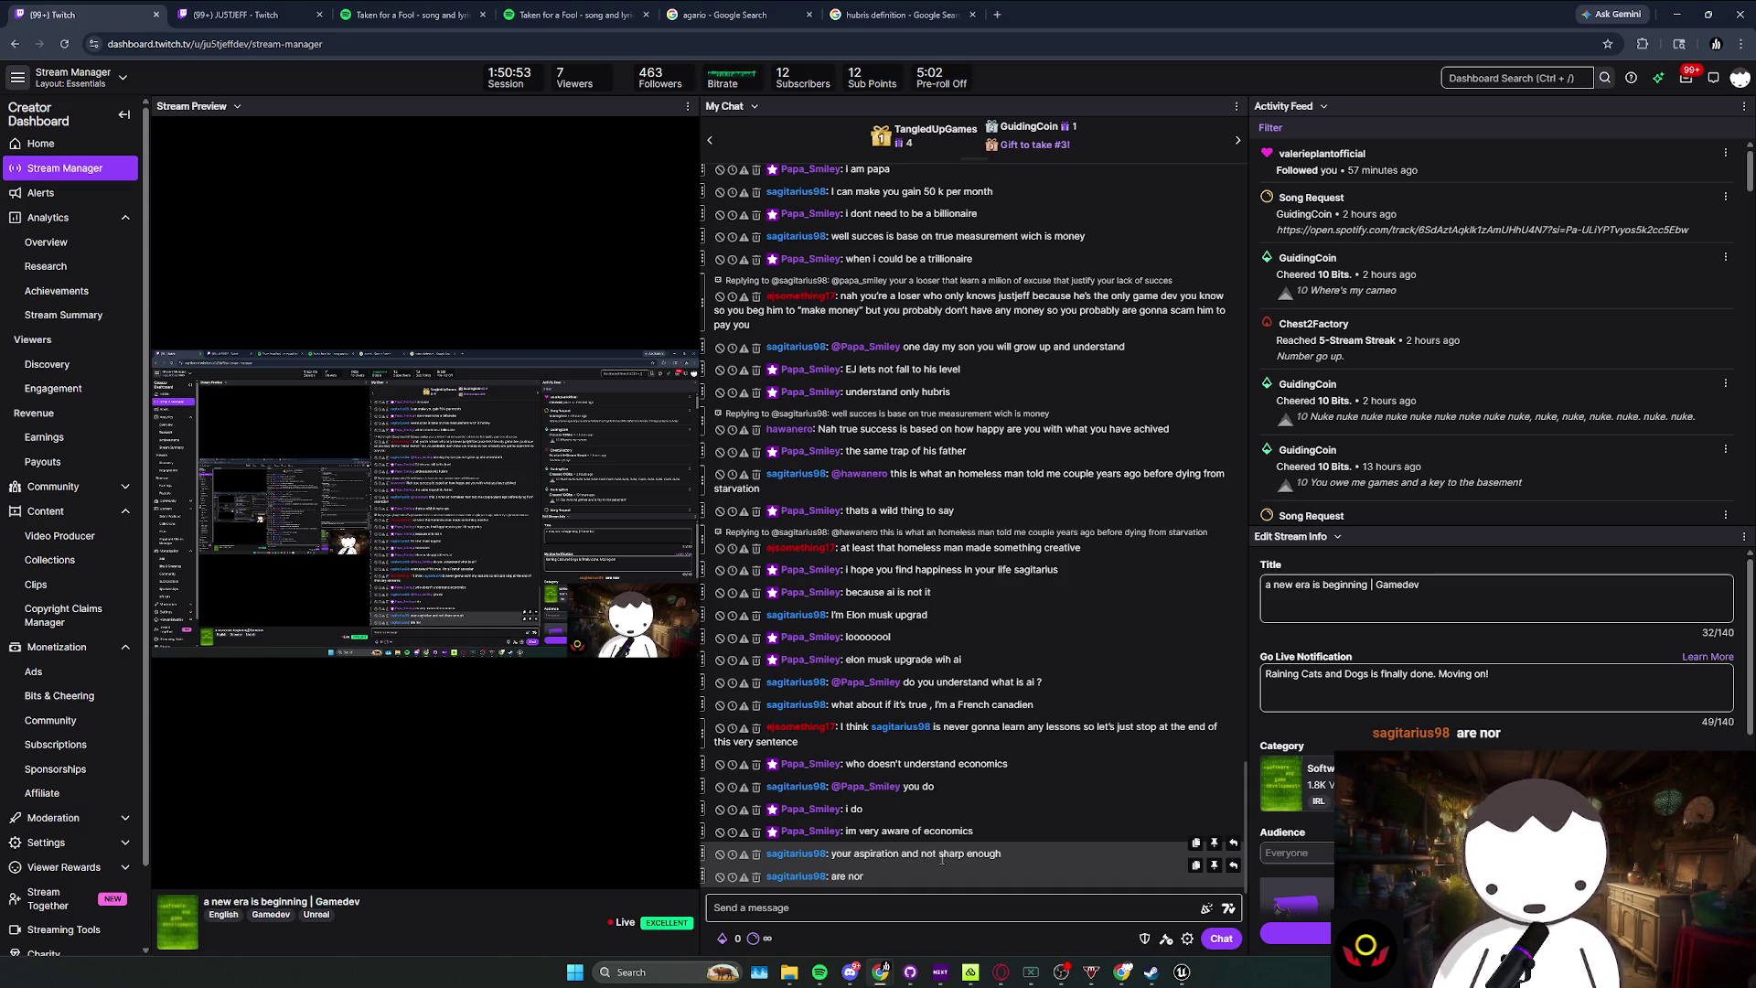
double_click(914, 876)
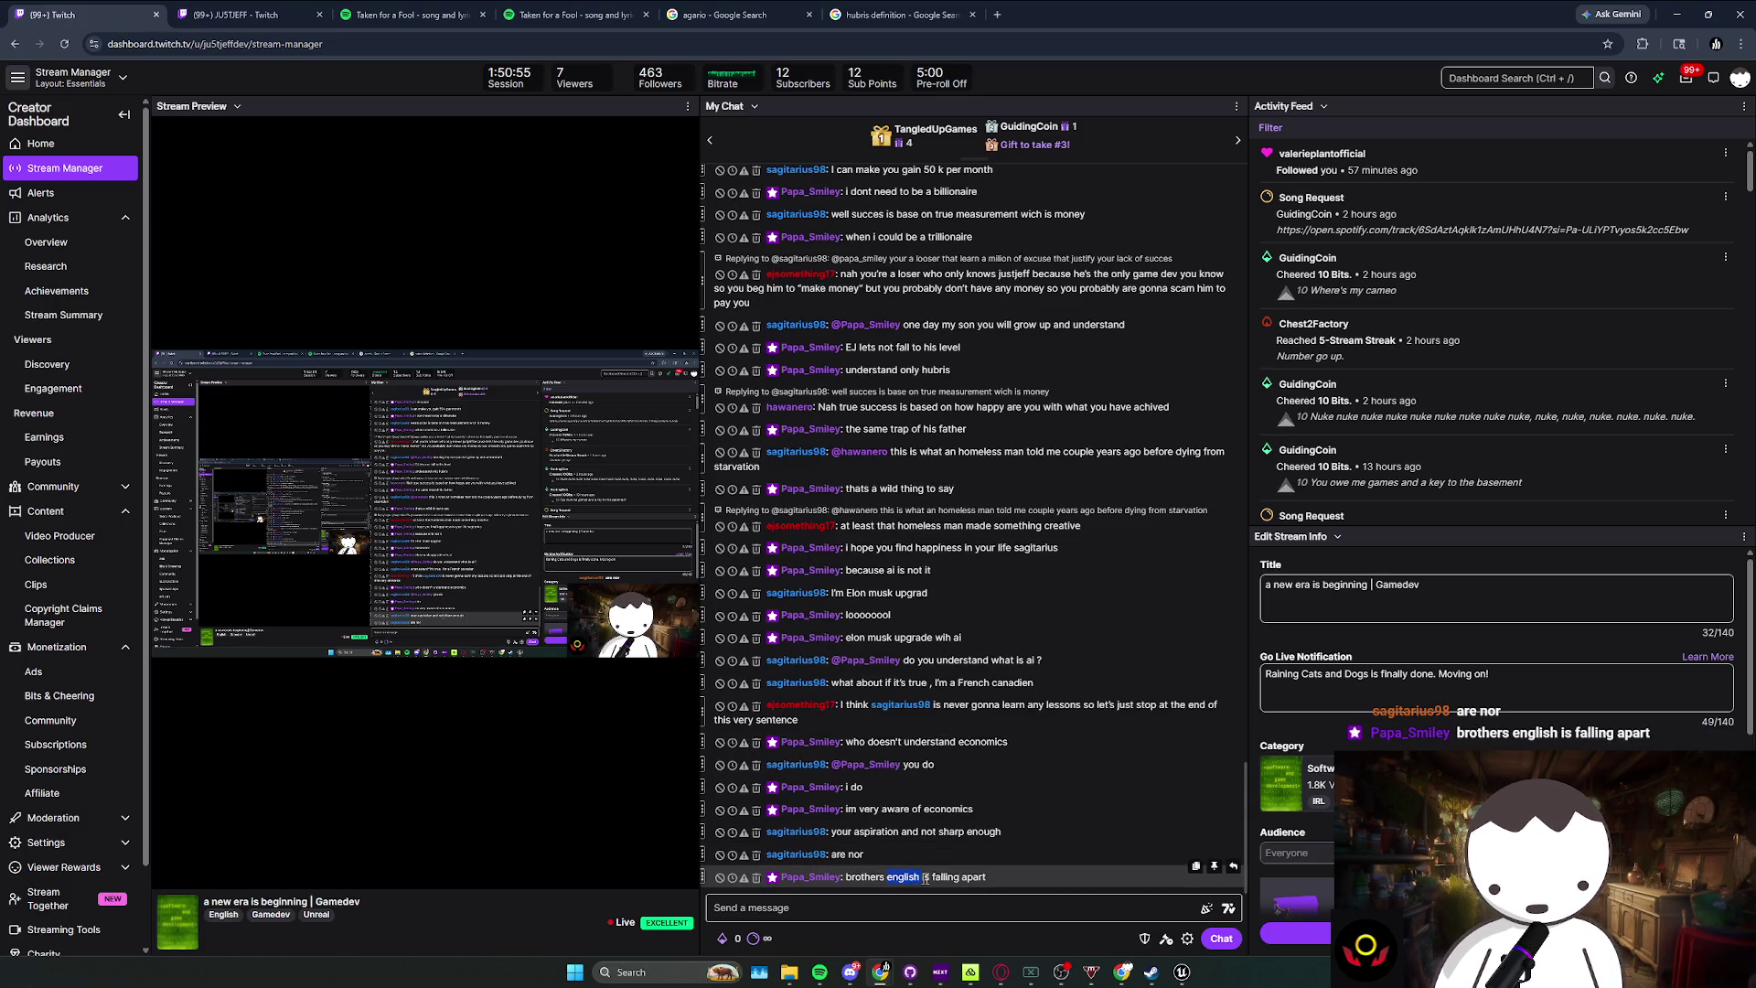